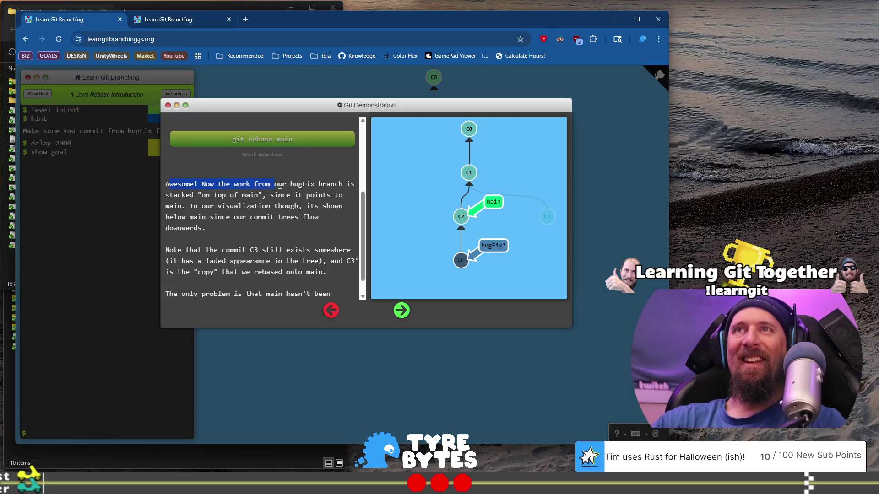
# Read the current demo slide, noting that commit C3 still exists after the rebase
pyautogui.moveTo(293, 194); pyautogui.dragTo(262, 202)
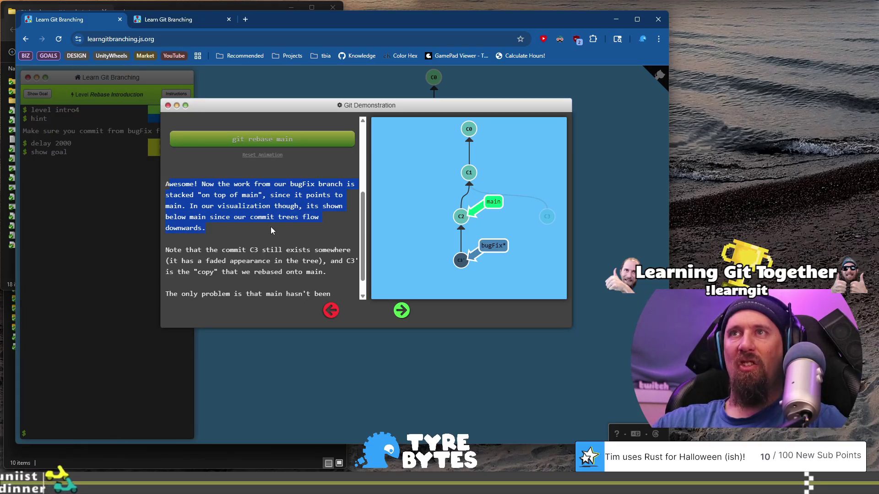
pyautogui.moveTo(271, 227)
pyautogui.mouseDown()
pyautogui.moveTo(255, 210)
pyautogui.moveTo(320, 209)
pyautogui.moveTo(224, 220)
pyautogui.moveTo(230, 226)
pyautogui.mouseUp()
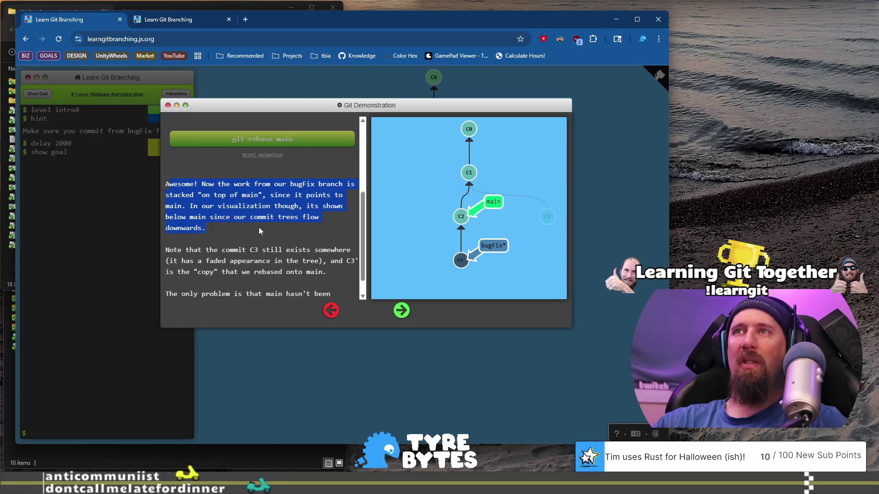
pyautogui.scroll(-1, 259, 230)
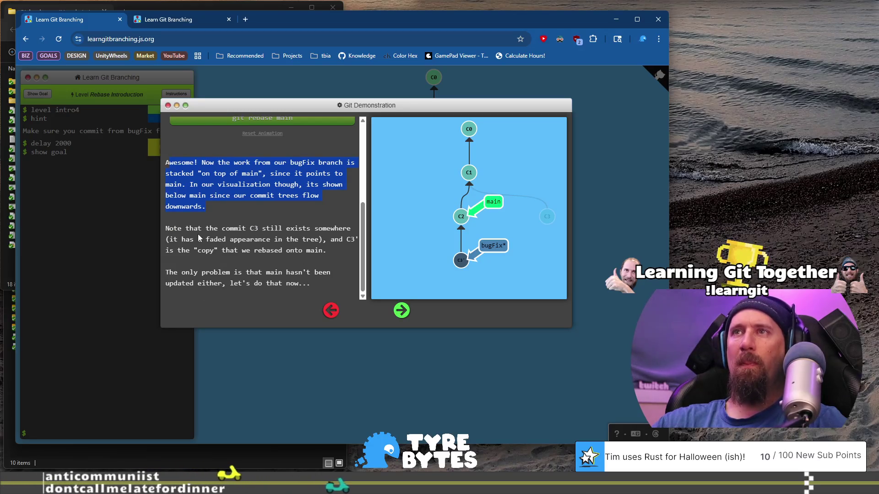
pyautogui.moveTo(186, 228); pyautogui.dragTo(241, 239)
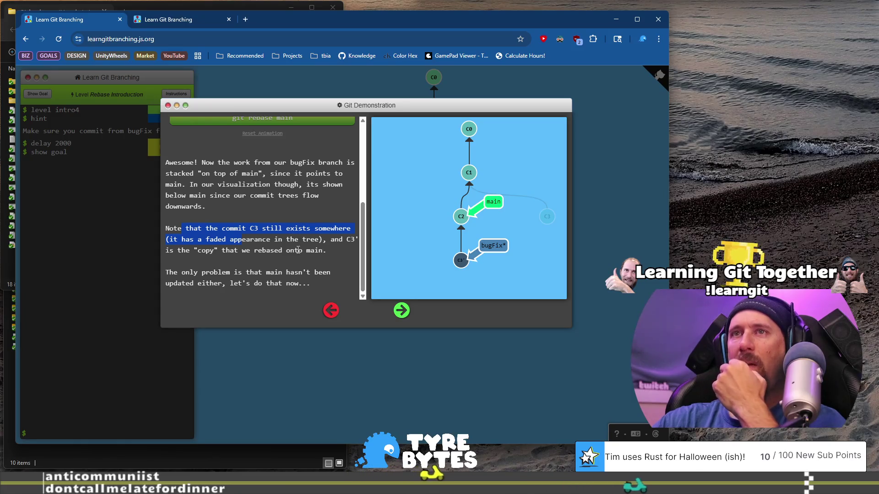
pyautogui.click(330, 243)
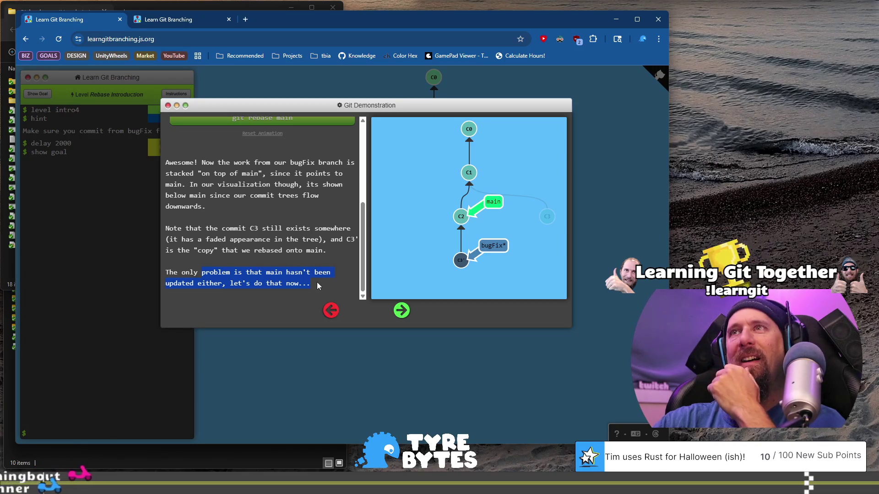
# Advance to the slide about rebasing main onto bugFix and run its git rebase bugFix demo
pyautogui.click(405, 310)
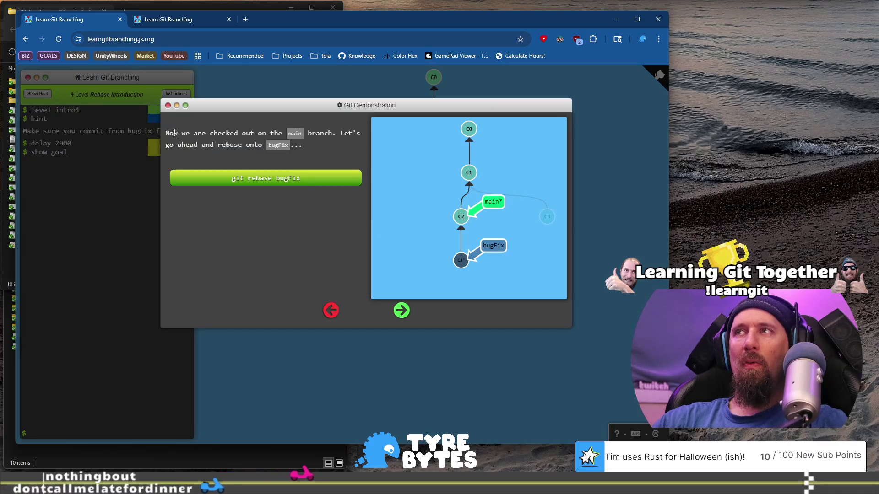
pyautogui.moveTo(166, 132); pyautogui.dragTo(339, 135)
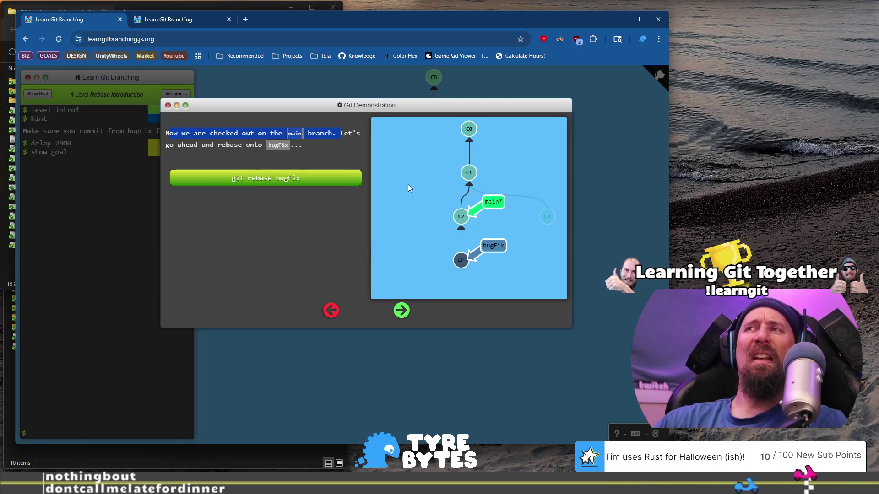
pyautogui.click(322, 144)
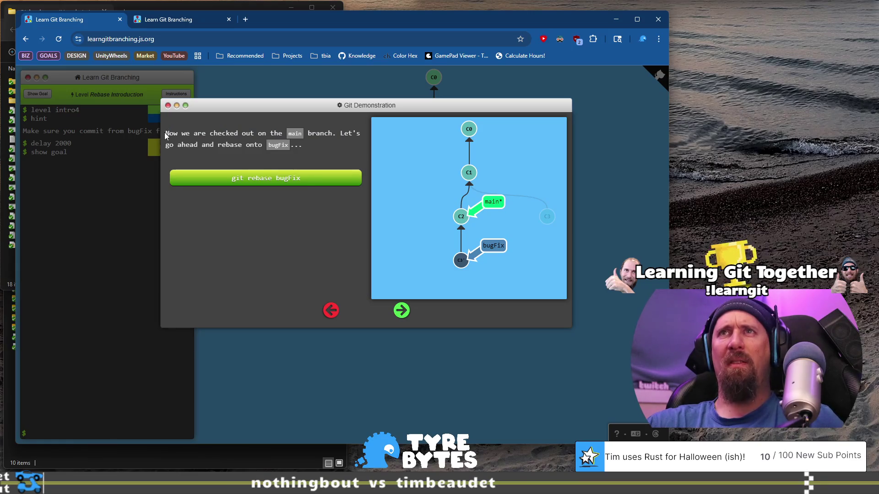
pyautogui.moveTo(230, 130); pyautogui.dragTo(312, 131)
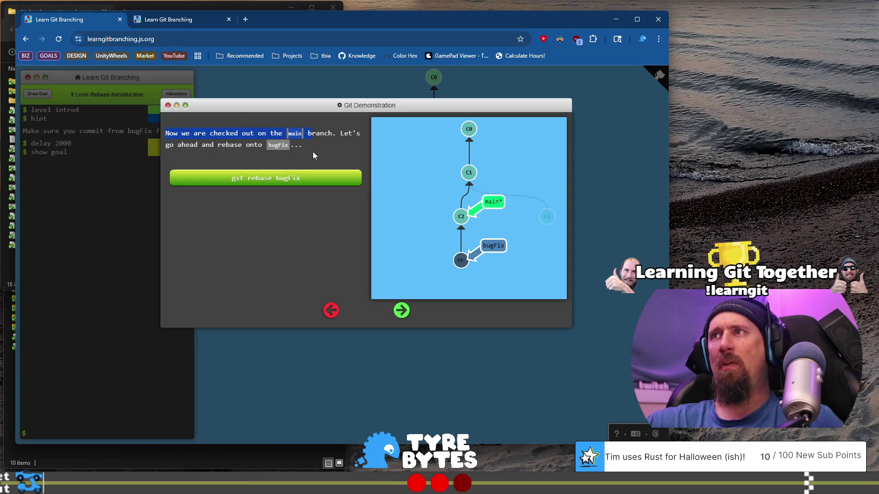
pyautogui.click(340, 132)
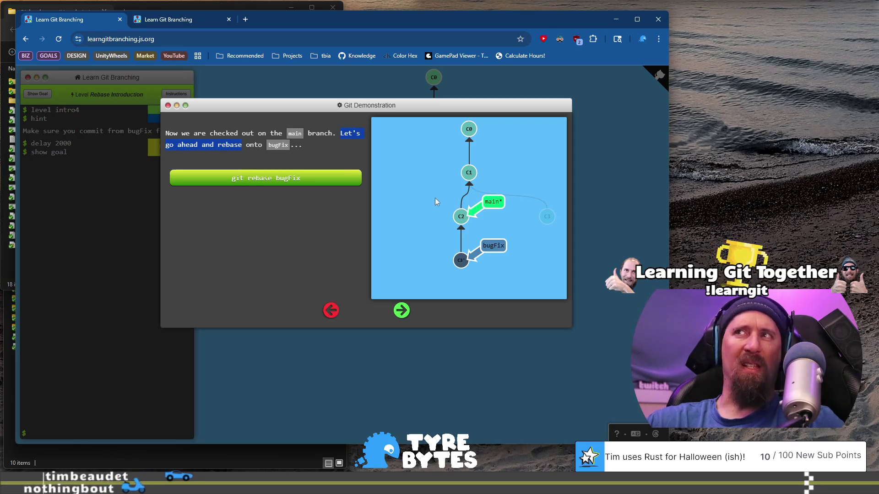
pyautogui.click(290, 181)
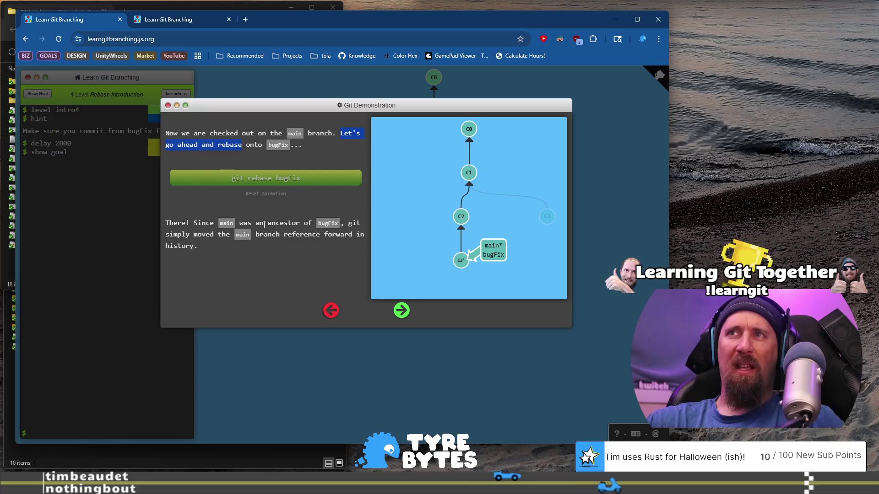
# Read why main fast-forwards onto bugFix's commit, then continue to the level's goal instructions
pyautogui.moveTo(170, 242); pyautogui.dragTo(213, 248)
pyautogui.click(215, 249)
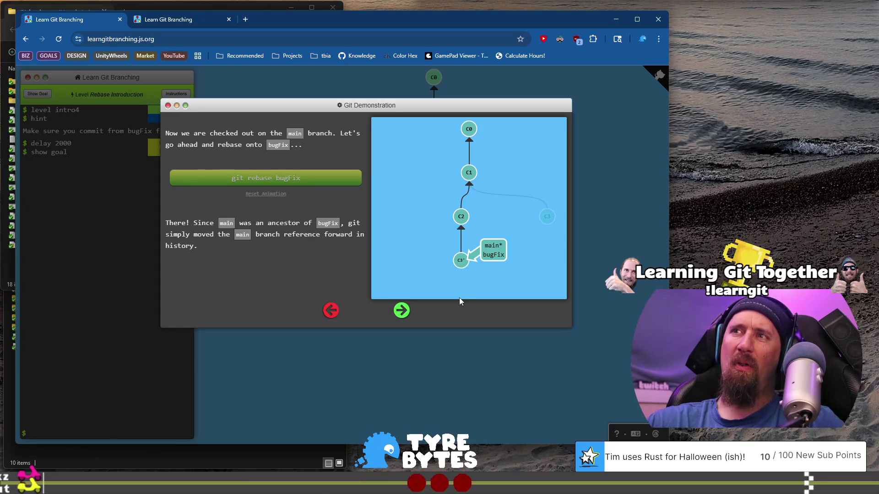
pyautogui.click(400, 316)
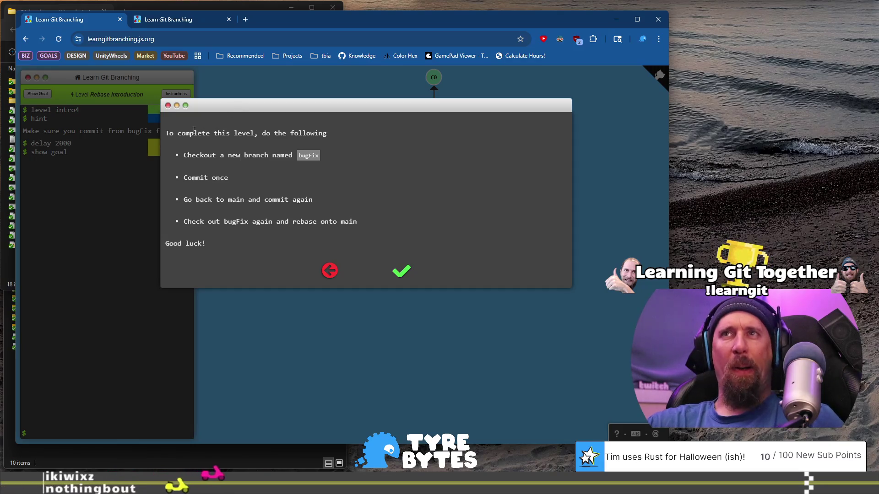
# Read the goal (create bugFix, commit, commit on main, rebase) and start the level at C0 and C1
pyautogui.moveTo(184, 137)
pyautogui.mouseDown()
pyautogui.moveTo(315, 155)
pyautogui.moveTo(281, 155)
pyautogui.mouseUp()
pyautogui.click(215, 146)
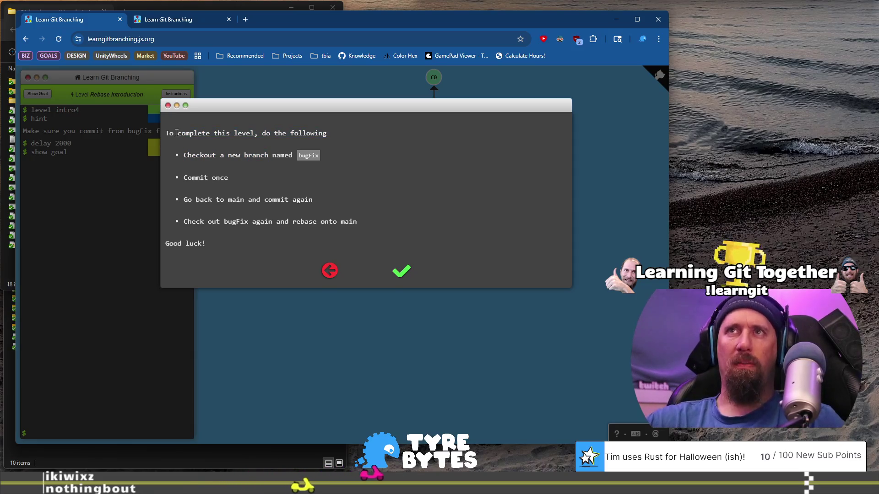
pyautogui.moveTo(166, 133); pyautogui.dragTo(256, 133)
pyautogui.click(265, 153)
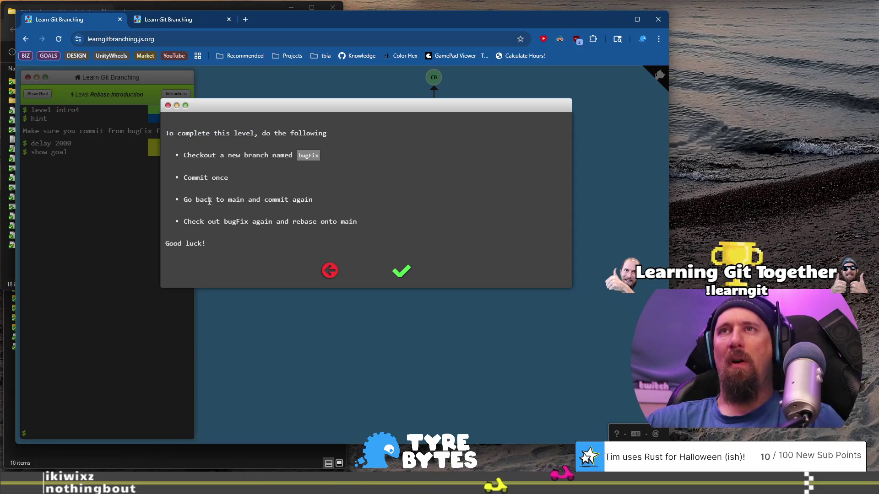
pyautogui.moveTo(192, 222); pyautogui.dragTo(327, 224)
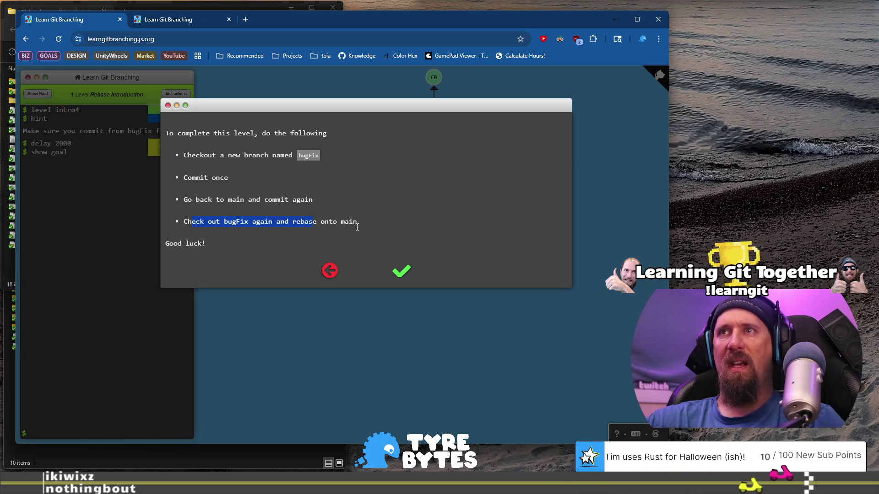
pyautogui.click(409, 274)
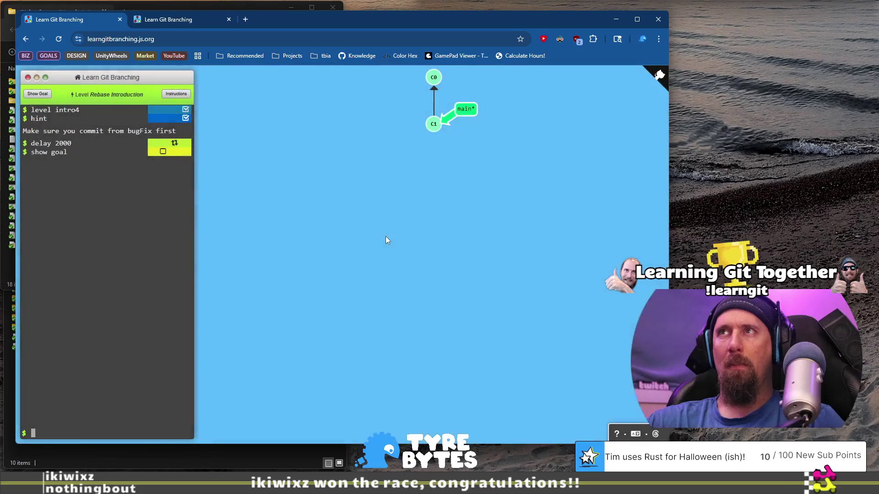
# Create the bugFix branch with git checkout -b and commit 'fixed the bug' on it
pyautogui.write('git')
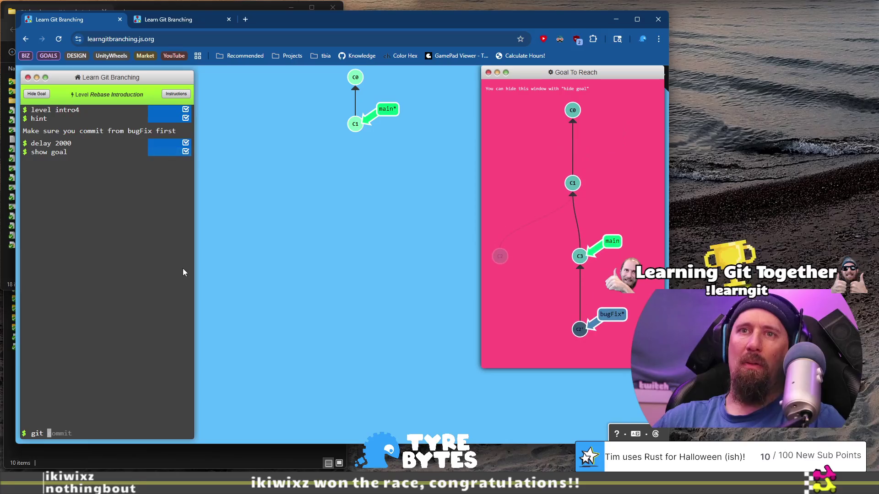
pyautogui.write(' checkout -b bugFix')
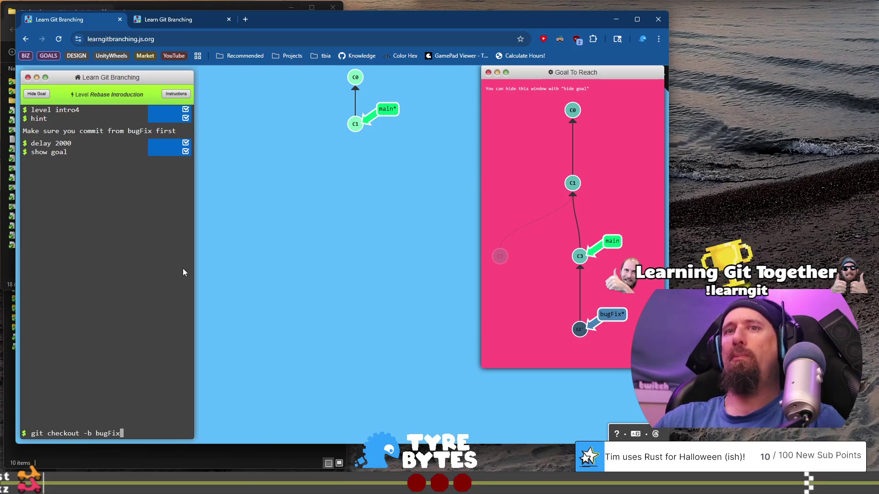
pyautogui.press('Return')
pyautogui.write('git c')
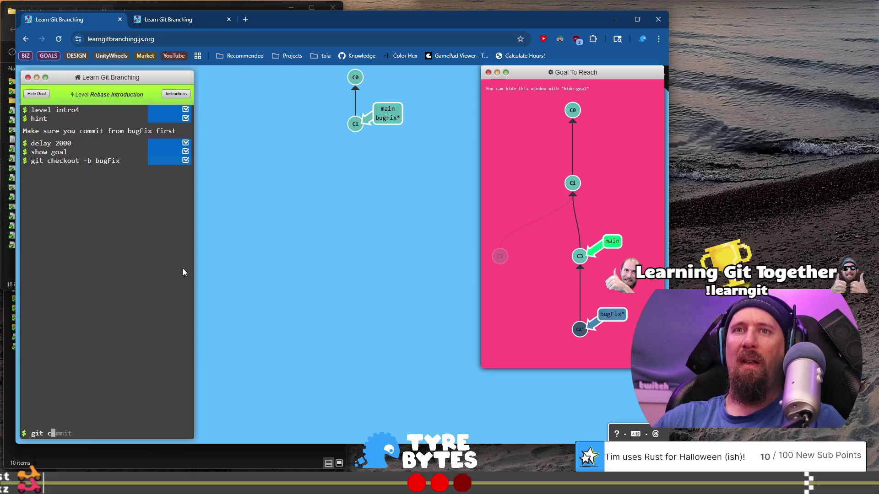
pyautogui.write('ommit -')
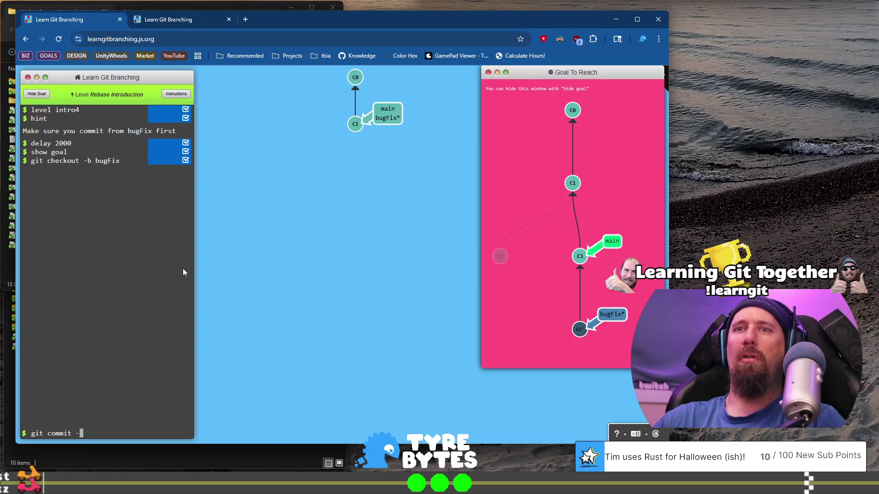
pyautogui.write('m "fixed the bug')
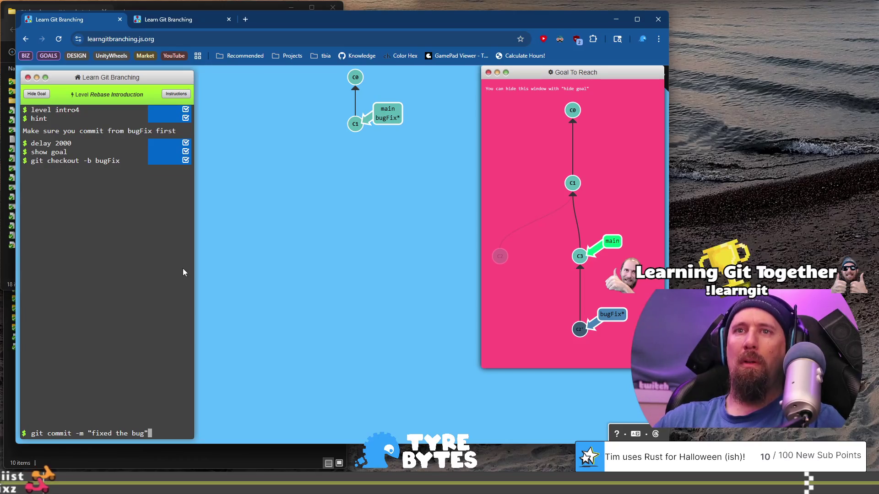
pyautogui.press('Return')
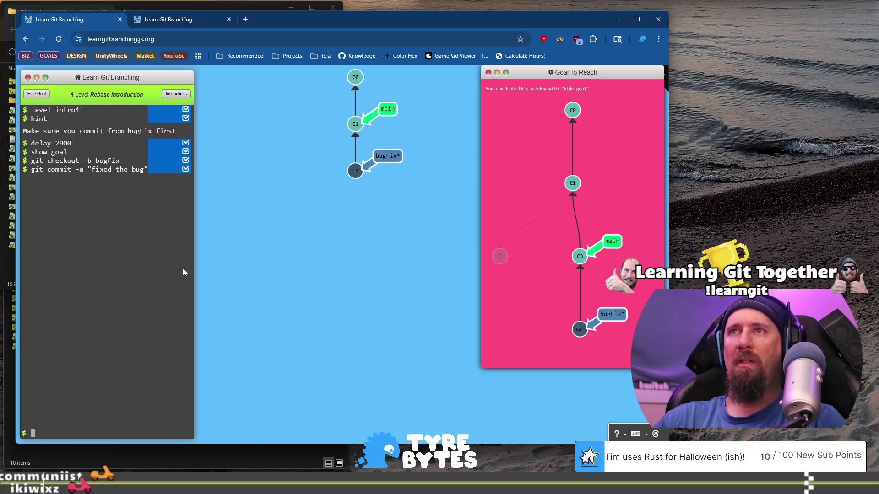
# Switch back to main and make a new commit there, branching from C1
pyautogui.write('git checkout main')
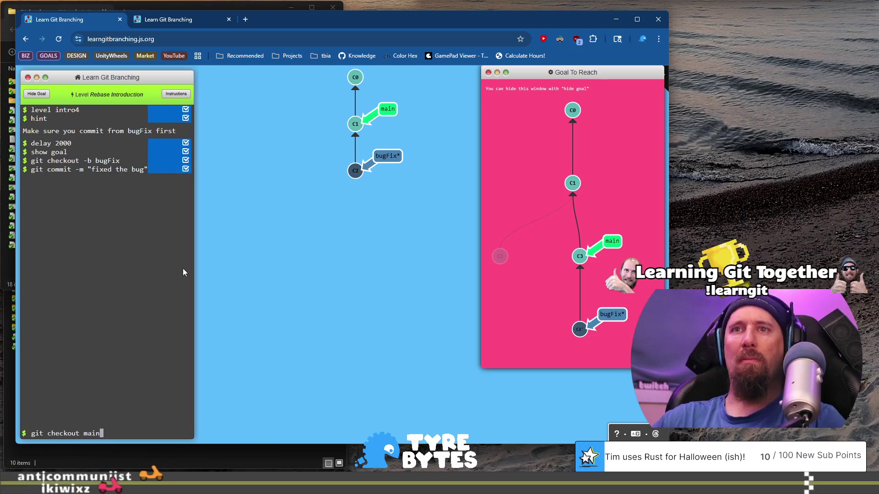
pyautogui.press('Return')
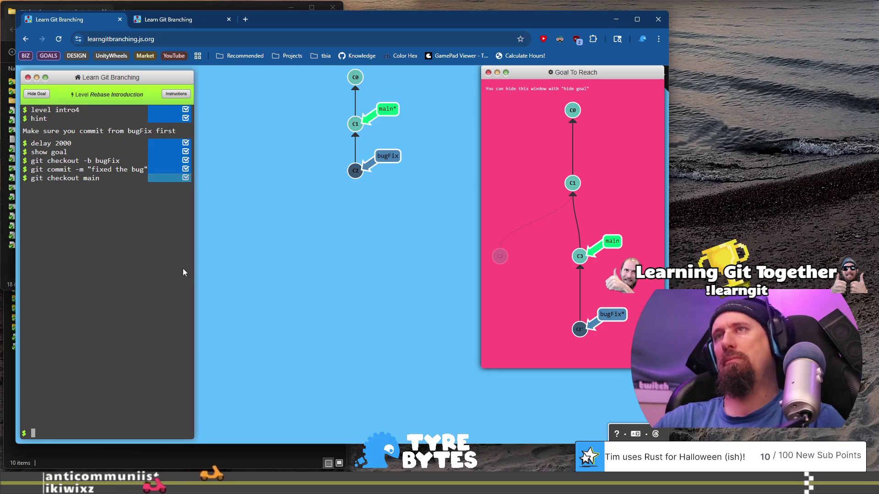
pyautogui.write('git commit "')
pyautogui.press('BackSpace')
pyautogui.write('-m "')
pyautogui.press('Return')
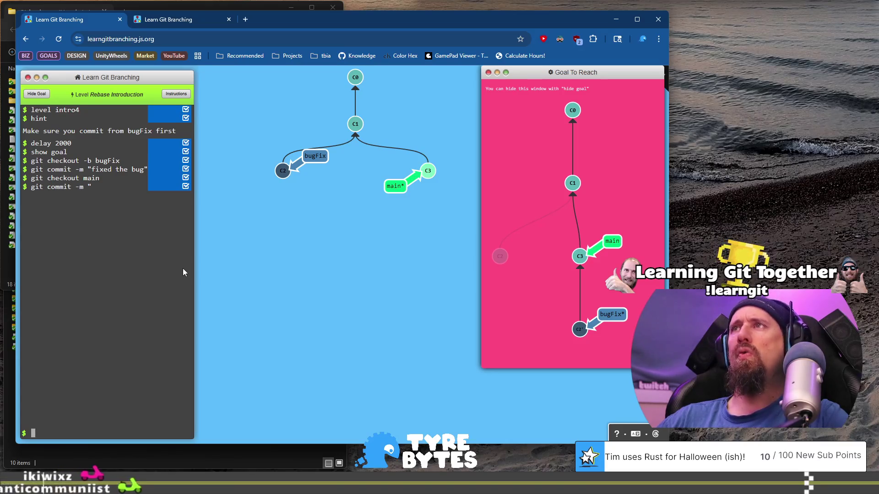
# Check out bugFix and run git rebase main, finishing the level in 6 commands
pyautogui.write('git checkou')
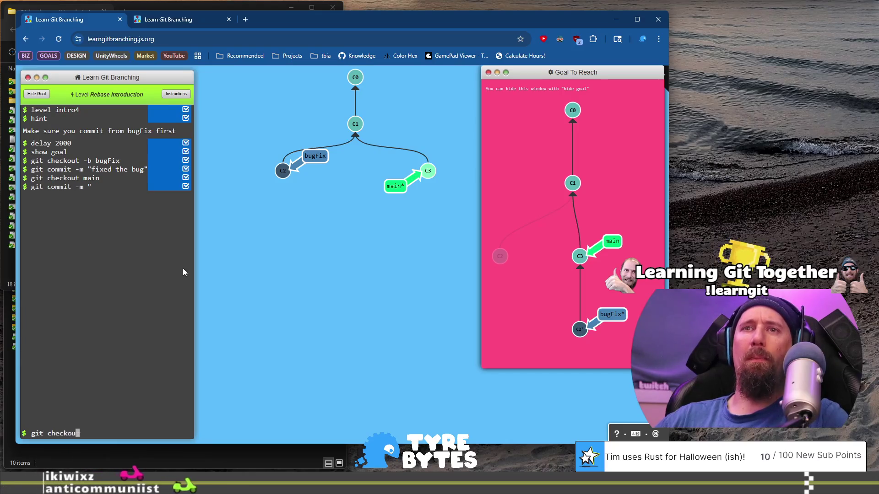
pyautogui.write('t bugFix')
pyautogui.press('Return')
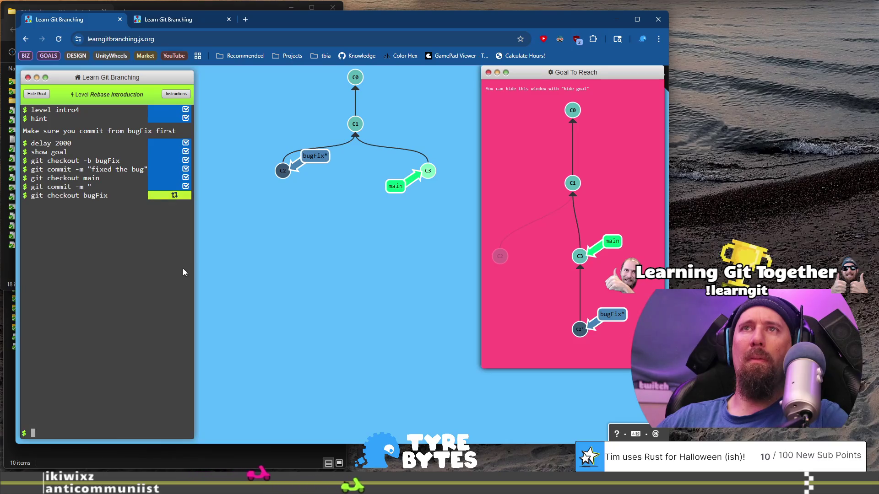
pyautogui.write('git rebase main')
pyautogui.press('Return')
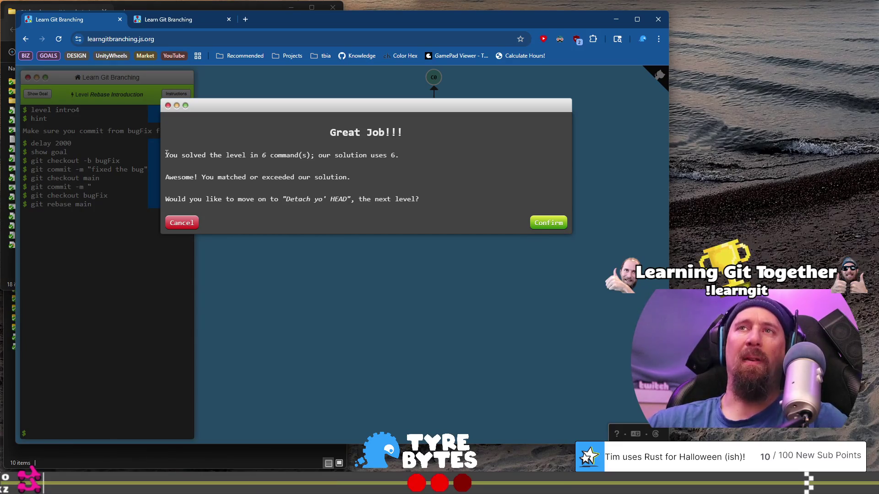
pyautogui.moveTo(165, 155)
pyautogui.mouseDown()
pyautogui.moveTo(408, 157)
pyautogui.moveTo(321, 158)
pyautogui.moveTo(330, 158)
pyautogui.mouseUp()
pyautogui.moveTo(410, 167)
pyautogui.mouseDown()
pyautogui.moveTo(416, 191)
pyautogui.moveTo(434, 196)
pyautogui.mouseUp()
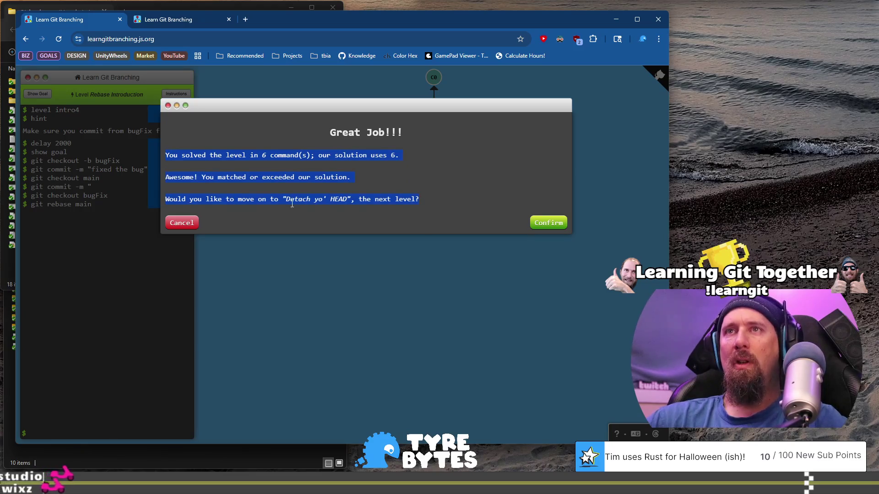
pyautogui.click(314, 201)
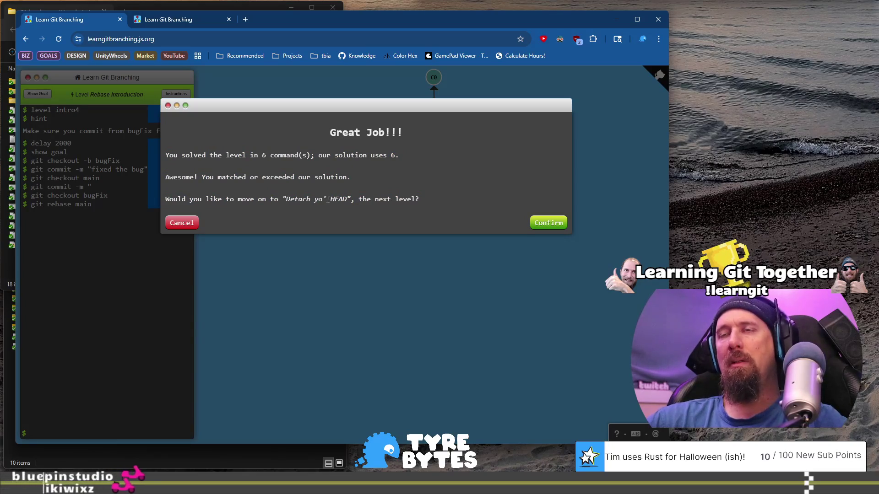
pyautogui.moveTo(164, 199); pyautogui.dragTo(342, 198)
pyautogui.click(378, 197)
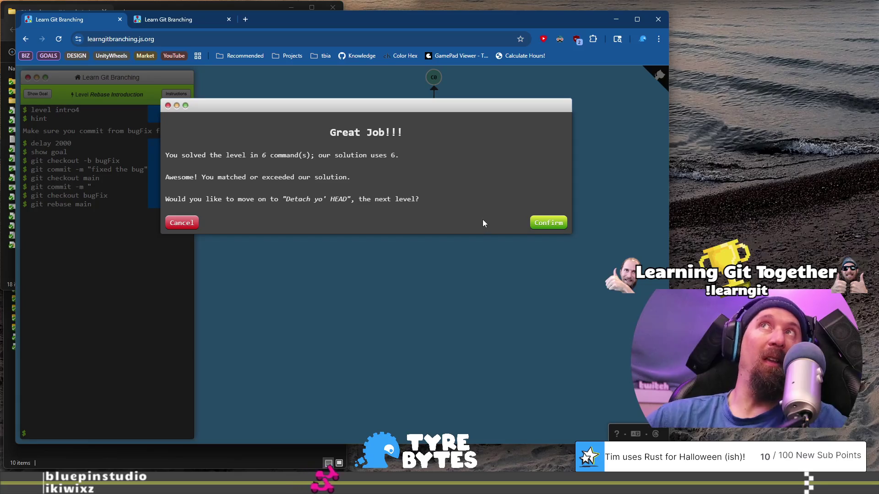
# Confirm loading Detach yo' HEAD, read 'Moving around in Git', and go to the HEAD page
pyautogui.click(561, 224)
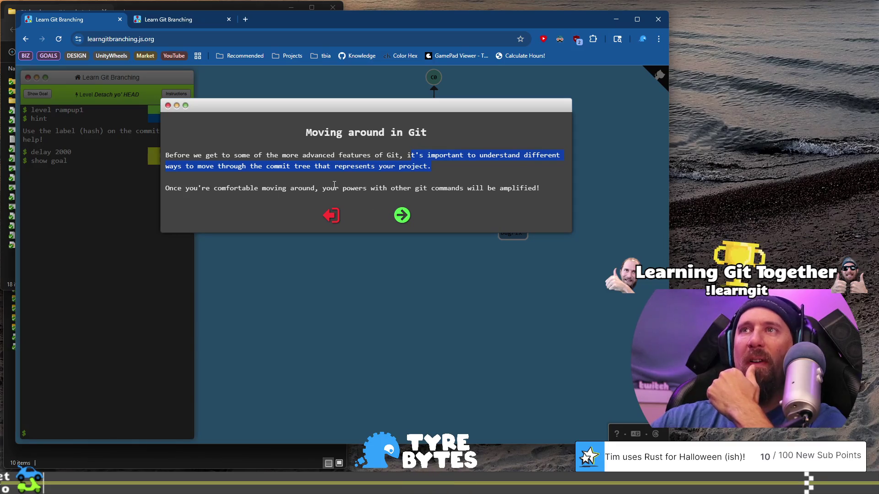
pyautogui.moveTo(437, 189); pyautogui.dragTo(539, 188)
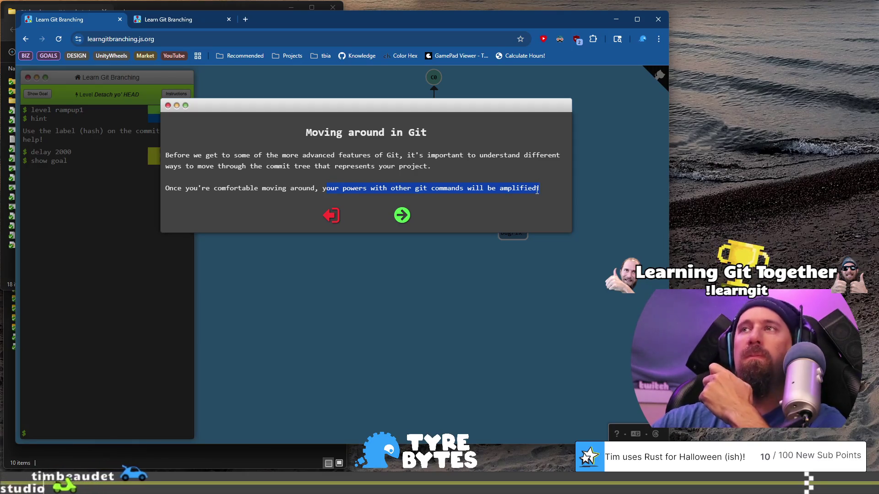
pyautogui.click(402, 216)
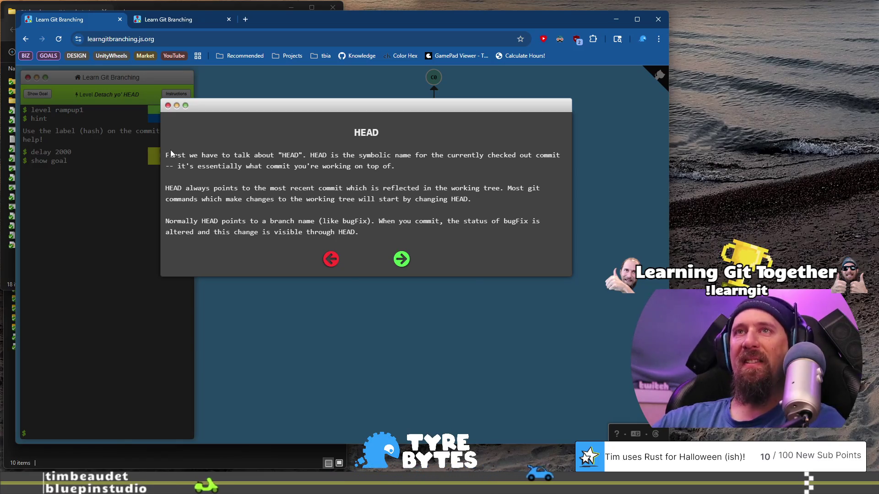
# Read how HEAD names the checked-out commit and usually points to a branch
pyautogui.moveTo(166, 155); pyautogui.dragTo(308, 152)
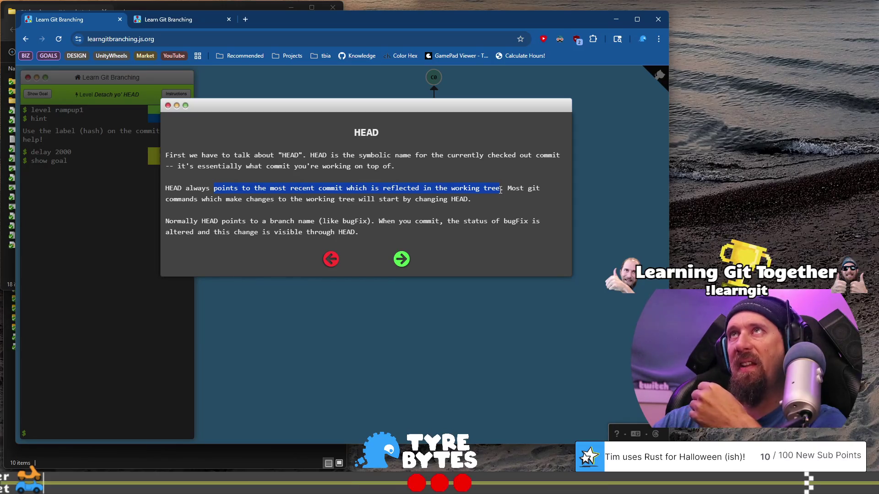
pyautogui.moveTo(501, 190); pyautogui.dragTo(503, 190)
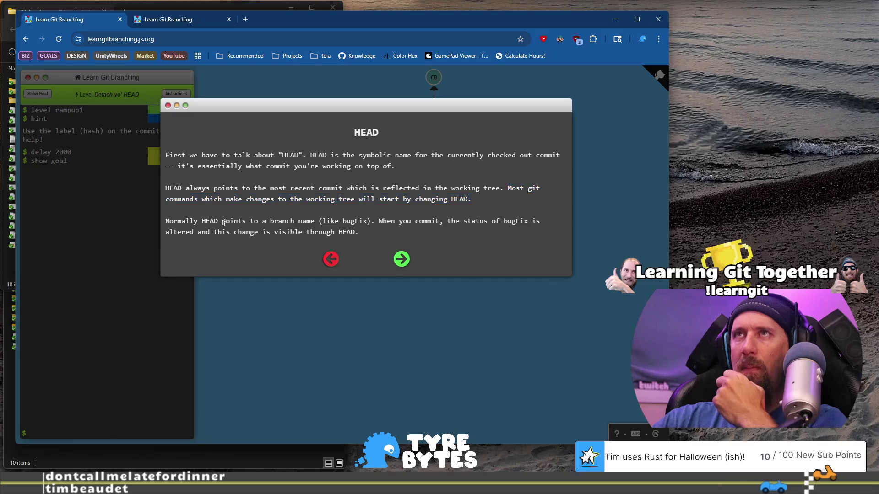
pyautogui.moveTo(273, 220); pyautogui.dragTo(284, 220)
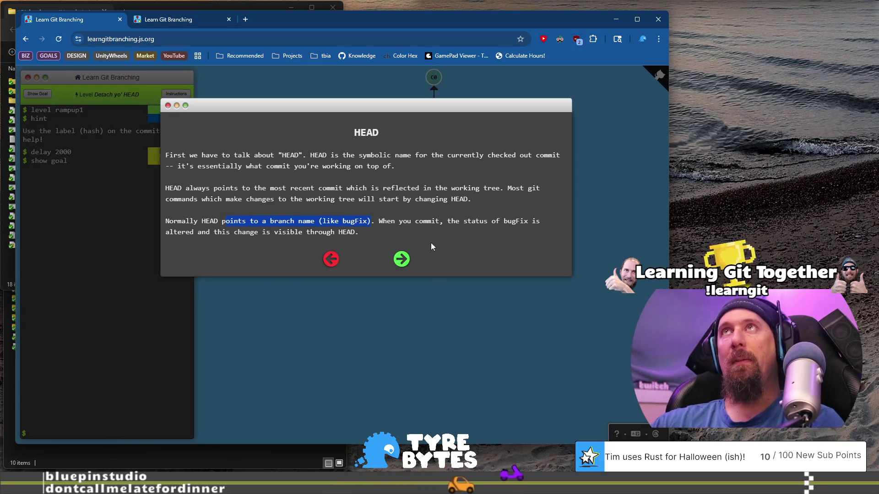
pyautogui.click(401, 261)
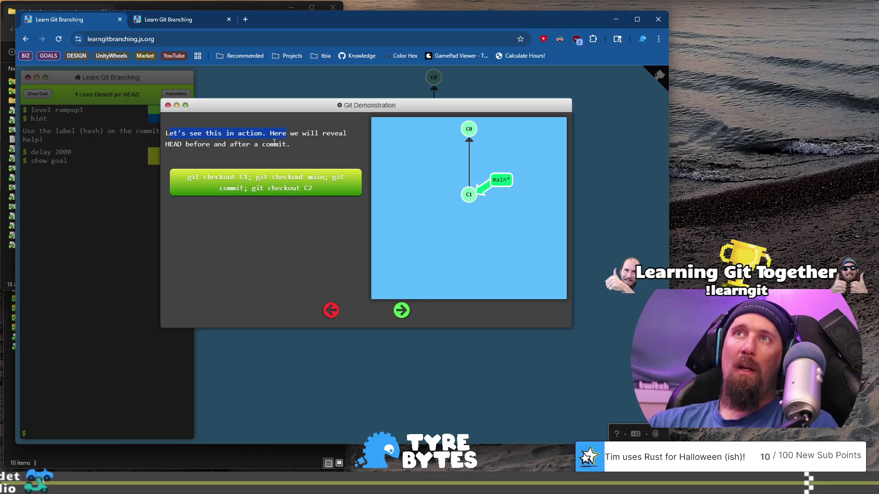
# Run, reset and replay the demo where HEAD moves with main onto new commit C2
pyautogui.click(294, 143)
pyautogui.moveTo(293, 144); pyautogui.dragTo(270, 133)
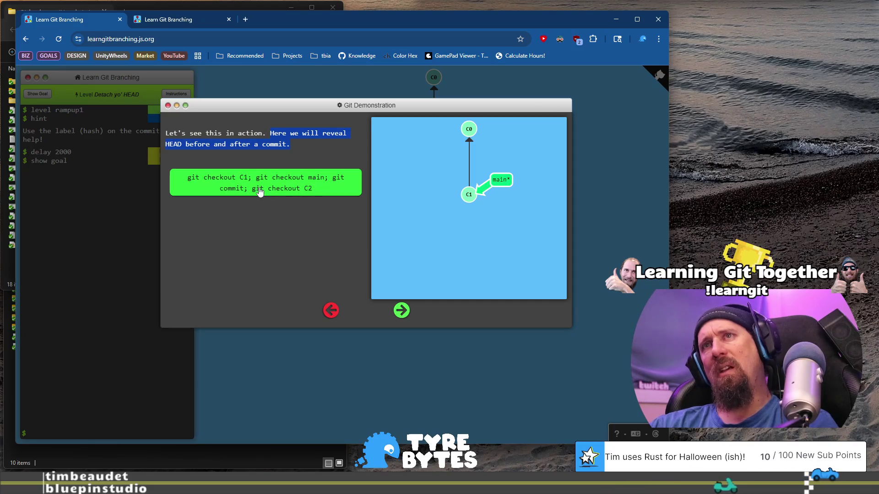
pyautogui.click(306, 182)
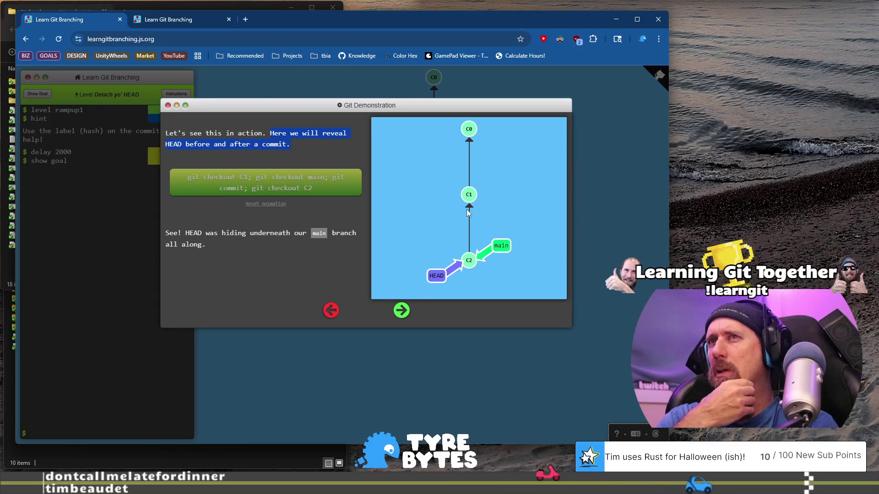
pyautogui.click(267, 204)
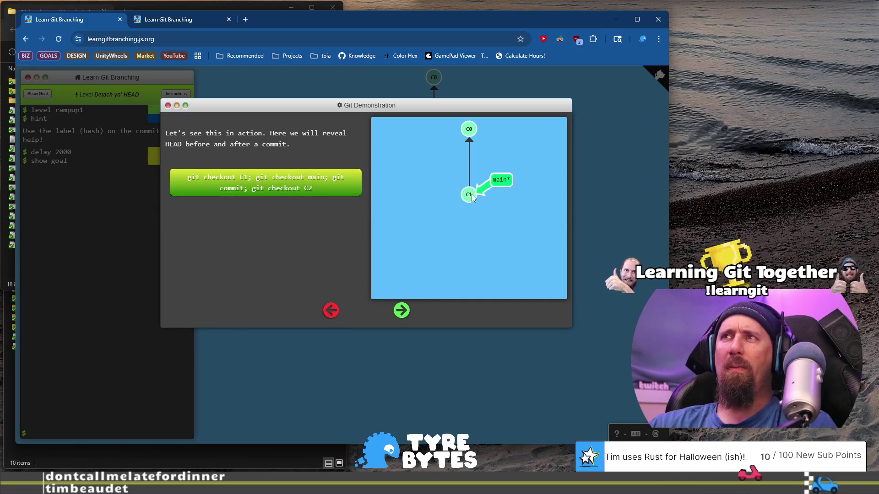
pyautogui.press('Return')
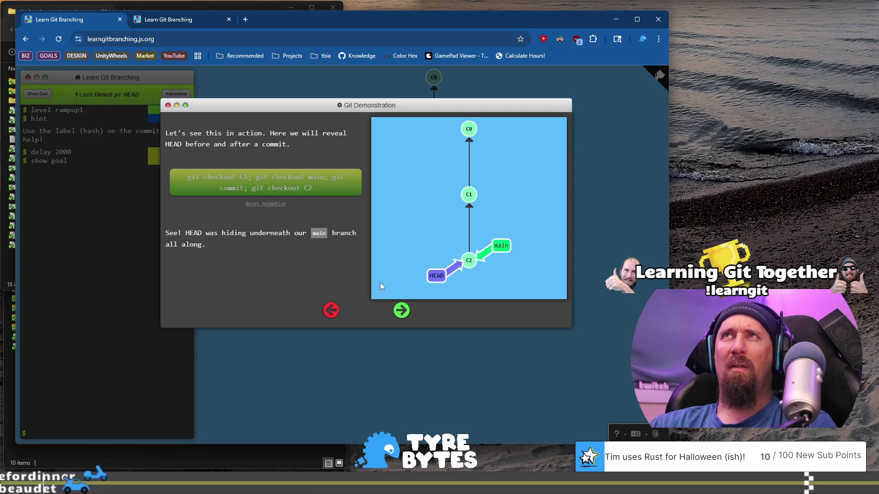
pyautogui.click(404, 310)
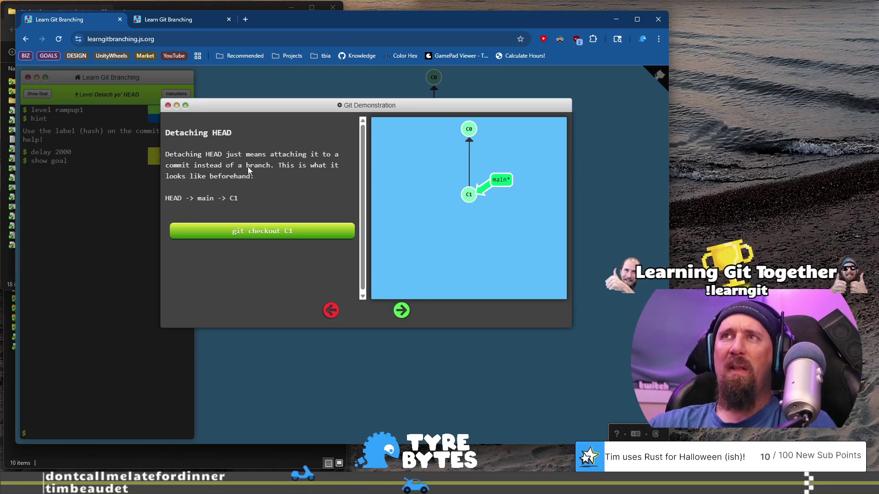
# Run the git checkout C1 demo twice to see HEAD detach onto C1, reaching the task page
pyautogui.moveTo(194, 165); pyautogui.dragTo(269, 179)
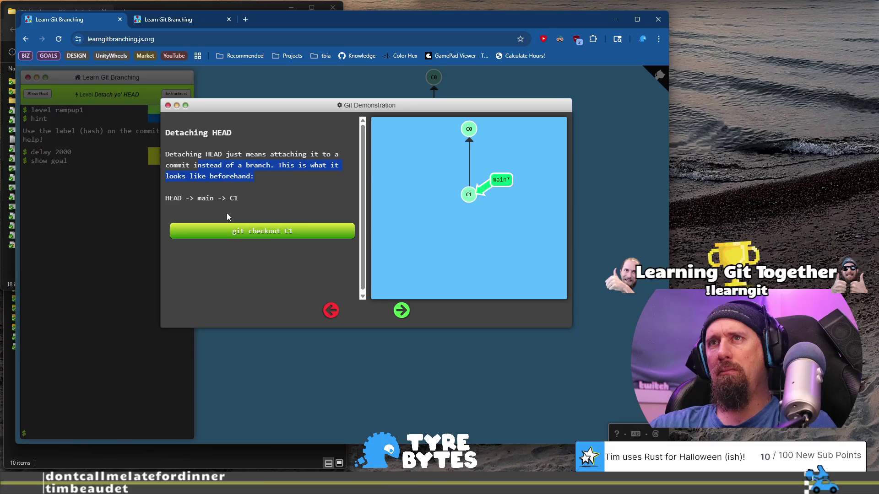
pyautogui.click(294, 232)
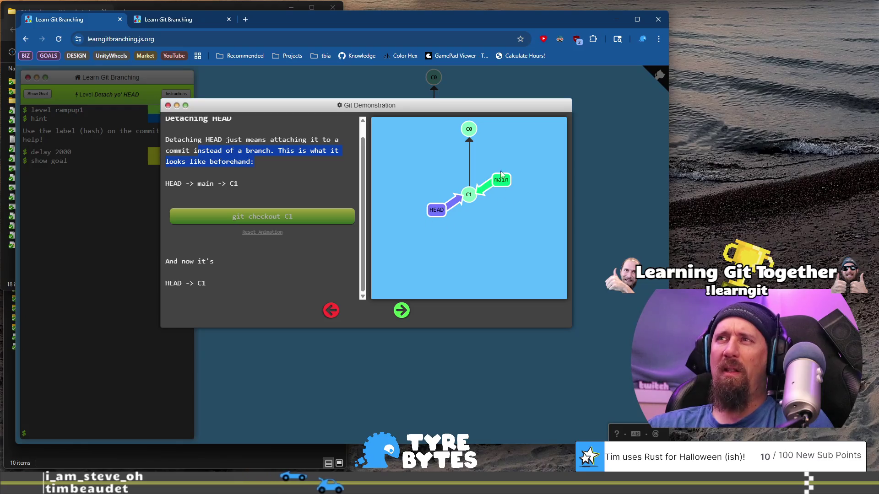
pyautogui.click(408, 312)
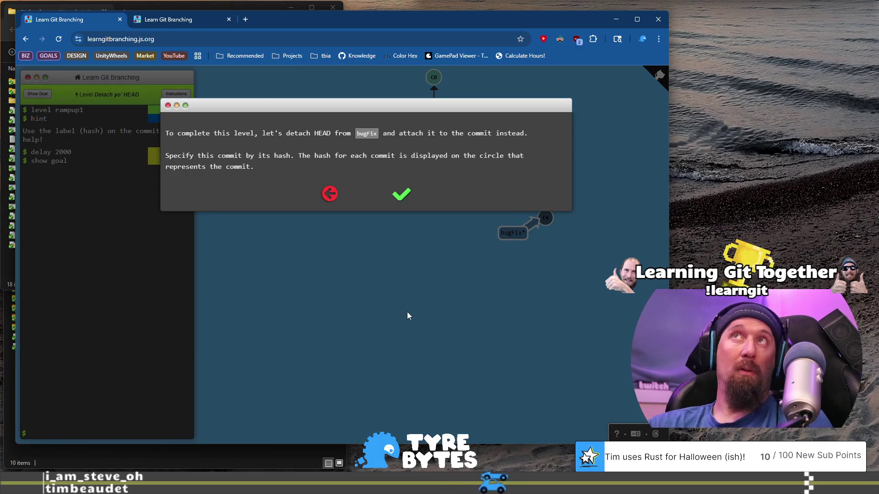
pyautogui.click(330, 193)
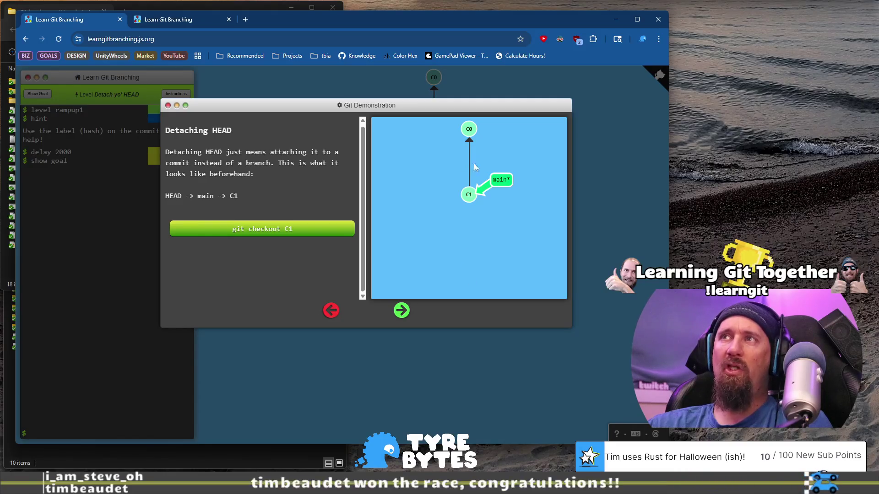
pyautogui.click(284, 229)
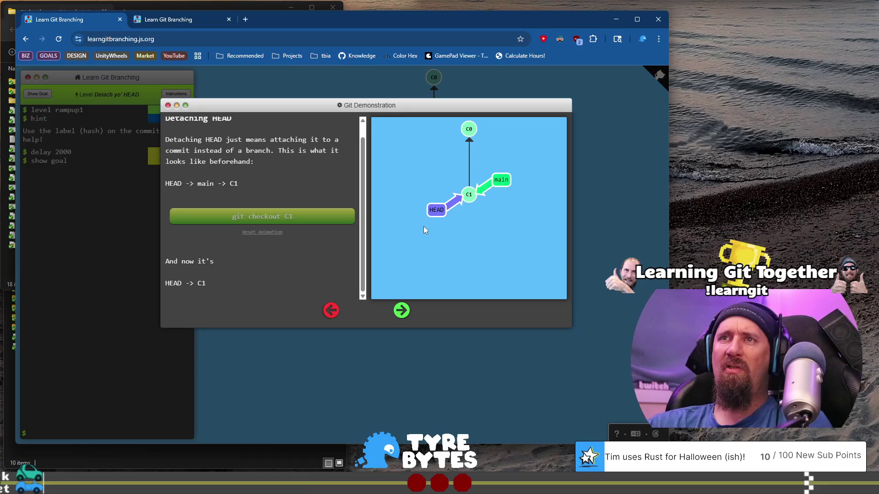
pyautogui.click(403, 311)
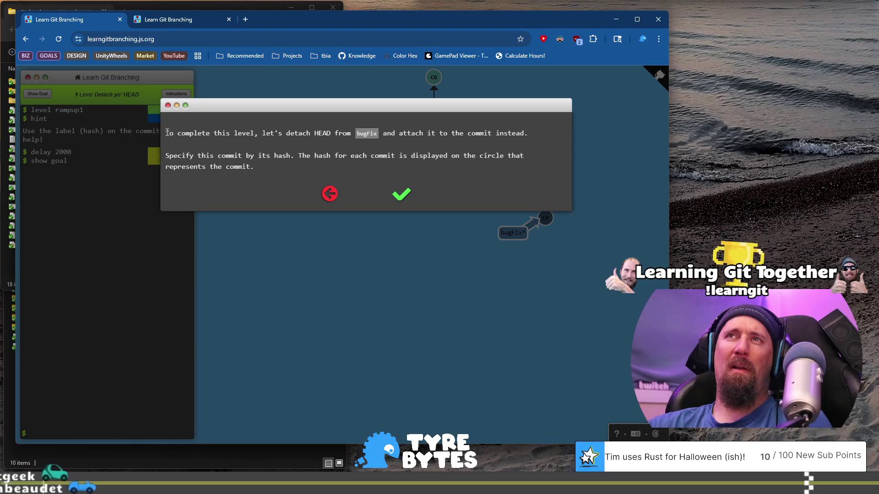
# Read the task to detach HEAD from bugFix onto the commit's hash, then start the level
pyautogui.moveTo(164, 133); pyautogui.dragTo(272, 131)
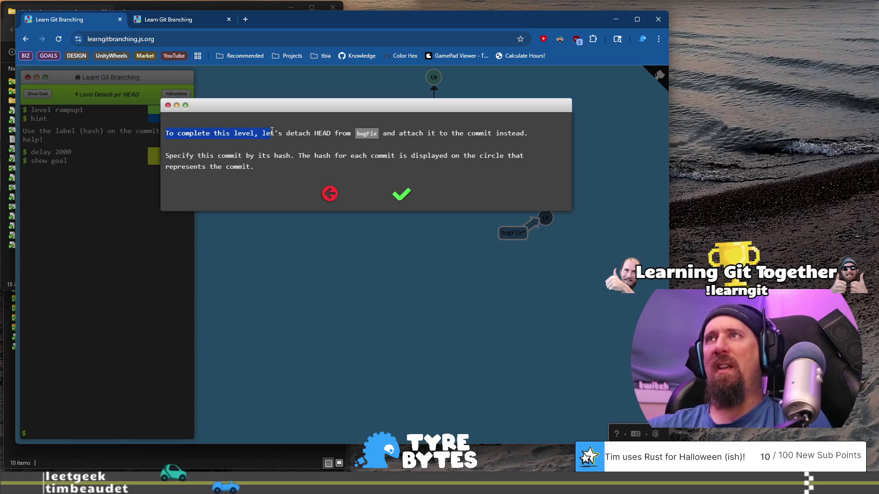
pyautogui.moveTo(186, 156); pyautogui.dragTo(258, 166)
pyautogui.click(312, 156)
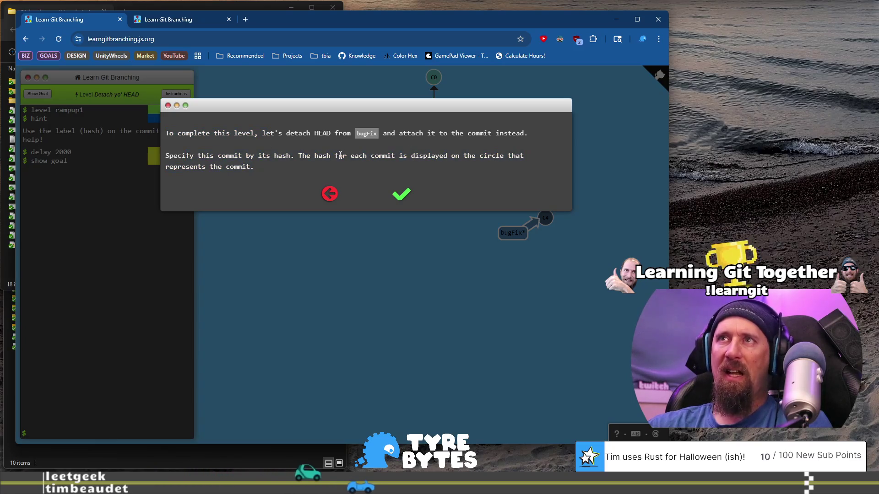
pyautogui.moveTo(311, 156)
pyautogui.mouseDown()
pyautogui.moveTo(538, 160)
pyautogui.moveTo(286, 168)
pyautogui.mouseUp()
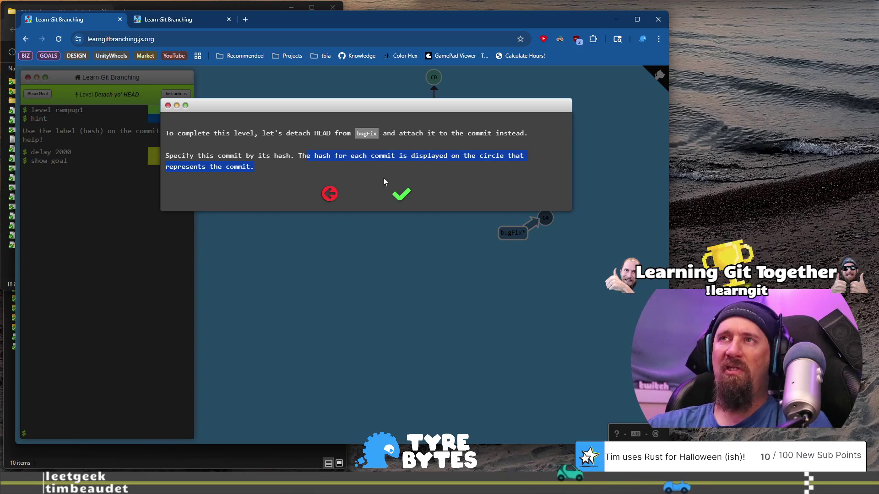
pyautogui.click(403, 197)
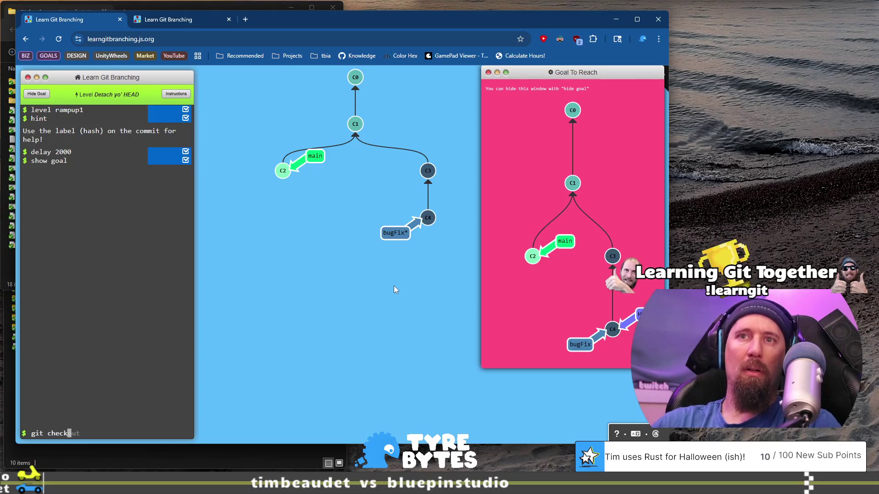
# Complete 'git checkout c4' and run it to detach HEAD onto C4
pyautogui.write('out c4')
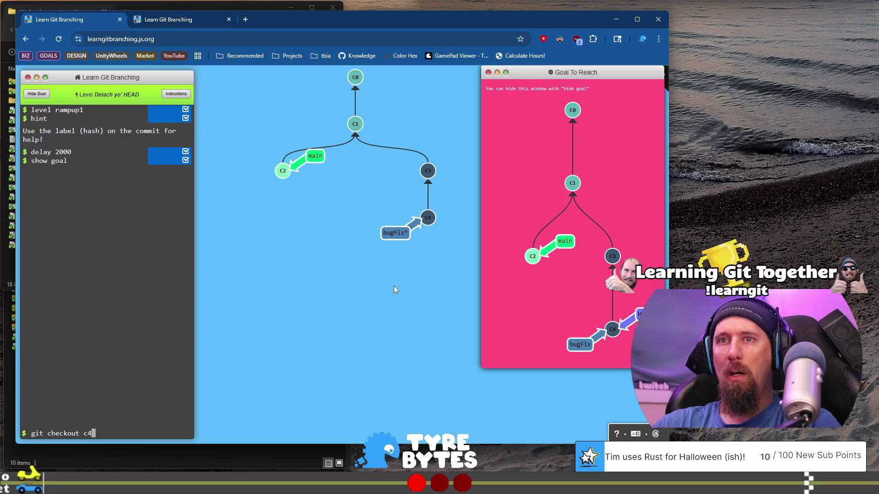
pyautogui.press('Return')
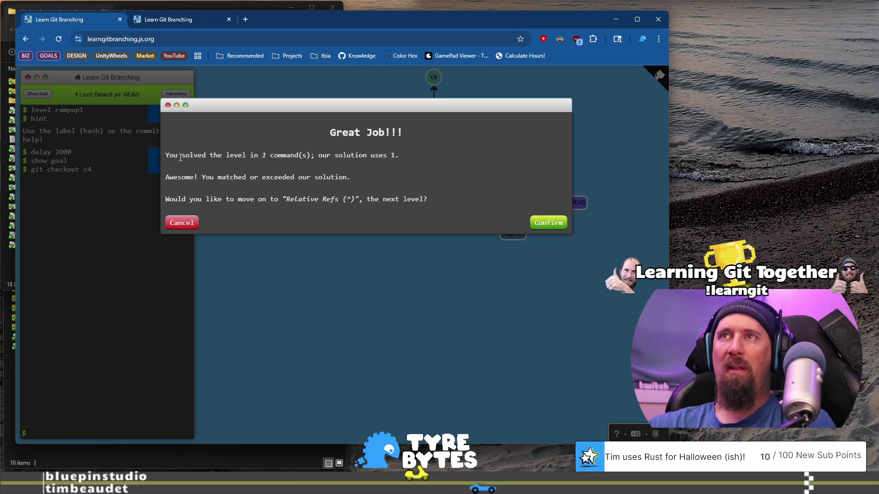
# Read the Great Job message confirming the one-command solution, then continue to Relative Refs (^)
pyautogui.moveTo(164, 155); pyautogui.dragTo(372, 171)
pyautogui.click(252, 187)
pyautogui.moveTo(194, 177); pyautogui.dragTo(360, 180)
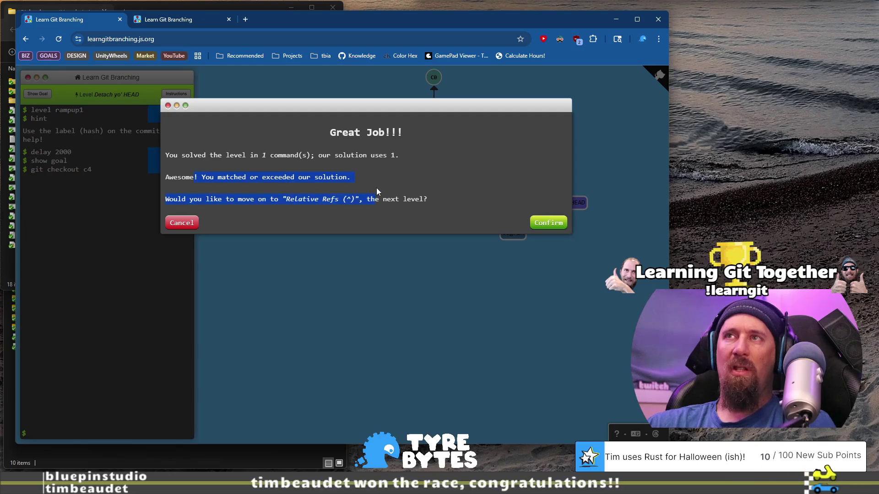
pyautogui.click(193, 204)
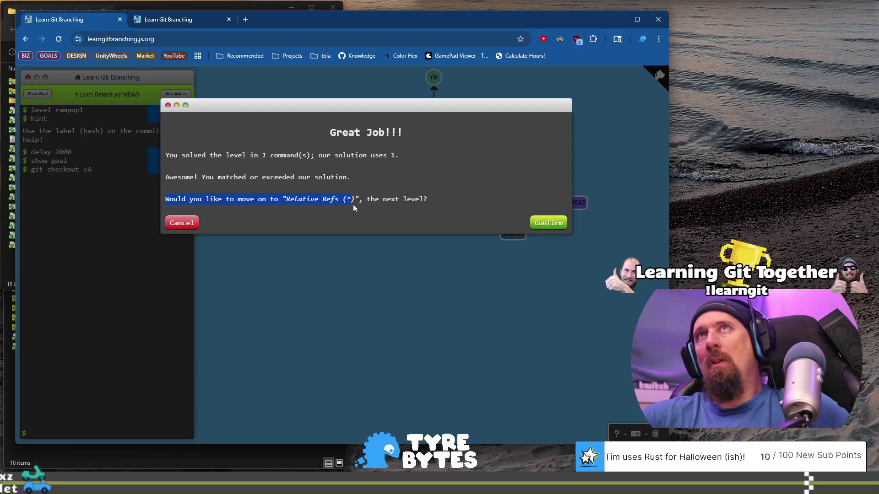
pyautogui.click(393, 190)
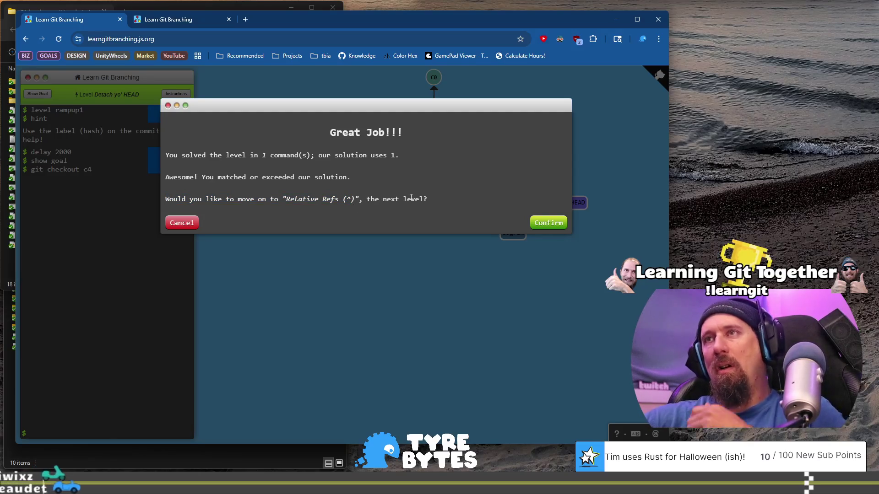
pyautogui.click(546, 222)
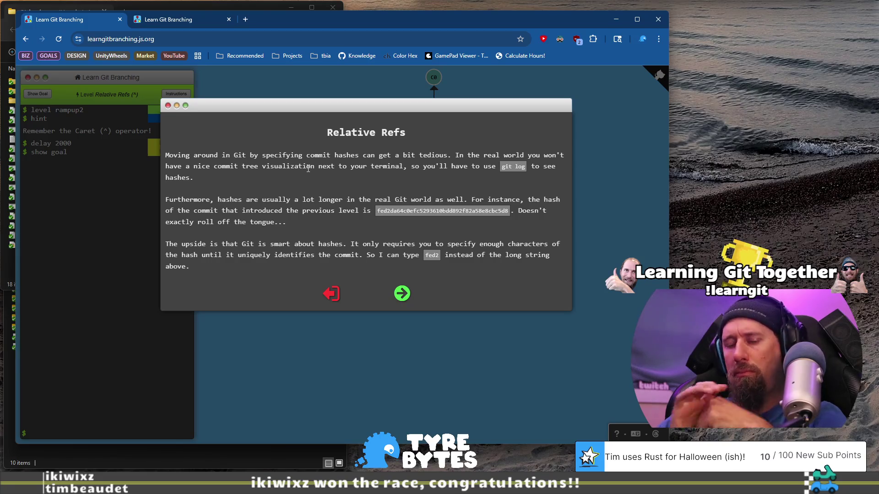
# Launch Git Bash from the Start menu search
pyautogui.press('super')
pyautogui.write('git')
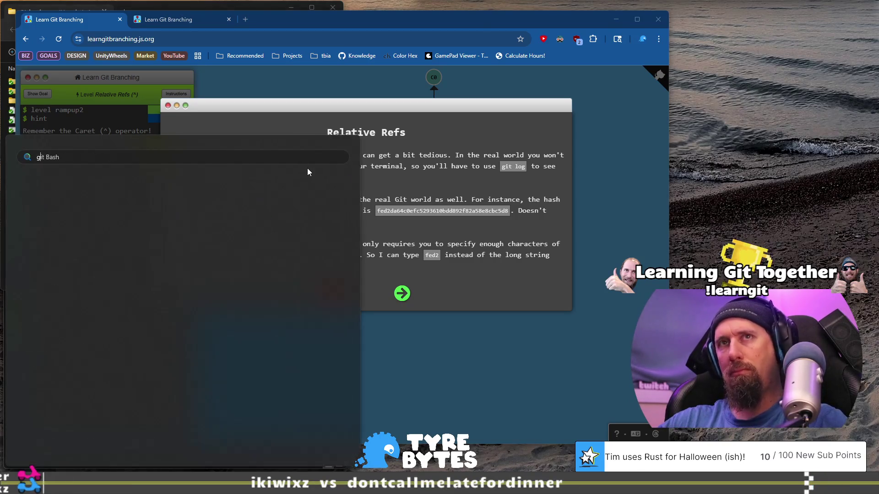
pyautogui.press('Return')
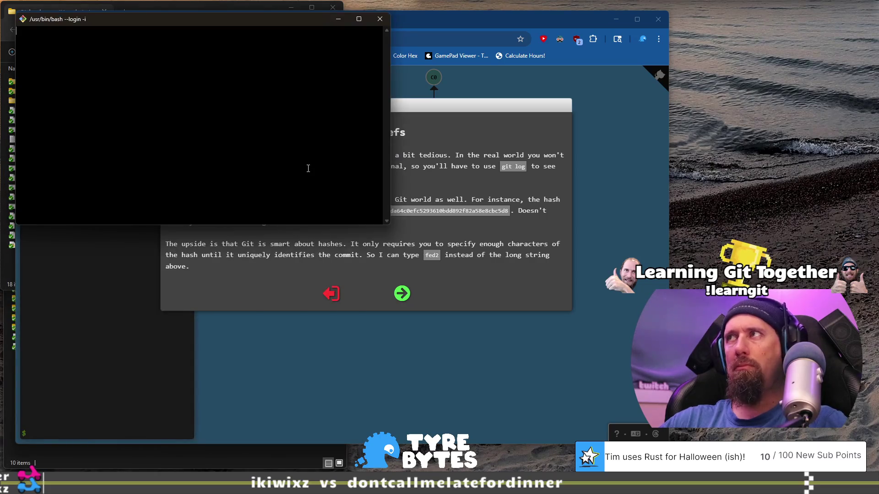
# Change into /c/development/tyre_bytes/rusty_racer and display the commit graph with git lg
pyautogui.write('cd ')
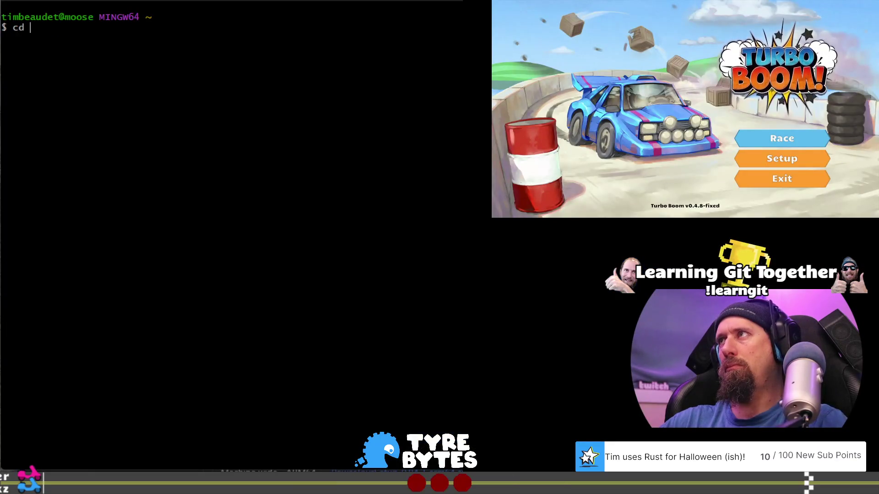
pyautogui.write('/c/tyr')
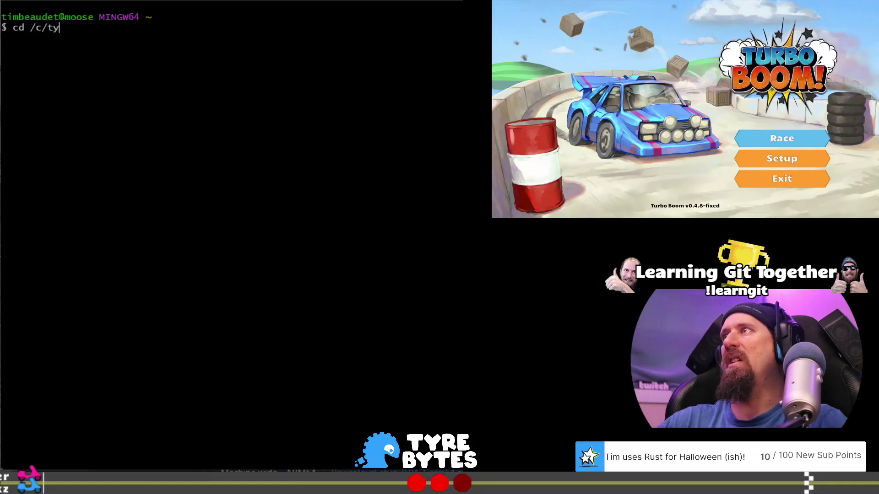
pyautogui.press('BackSpace')
pyautogui.press('BackSpace')
pyautogui.press('BackSpace')
pyautogui.write('development/tyr')
pyautogui.press('Tab')
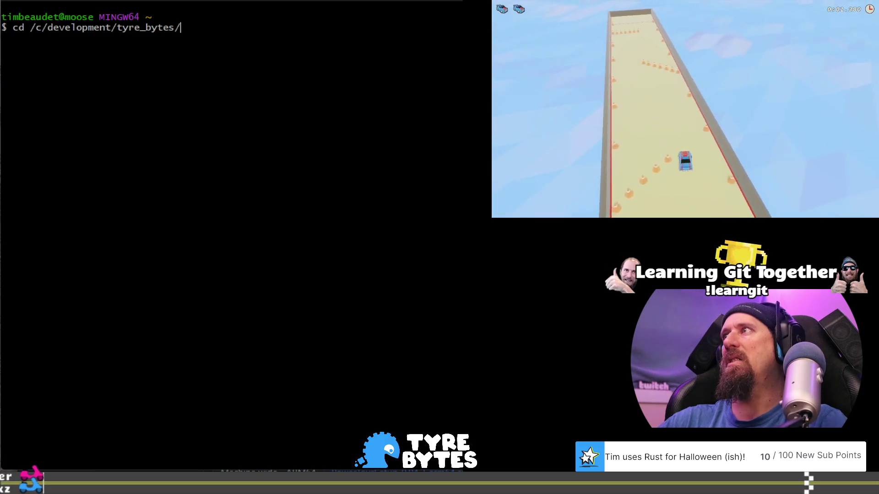
pyautogui.write('rus')
pyautogui.press('Tab')
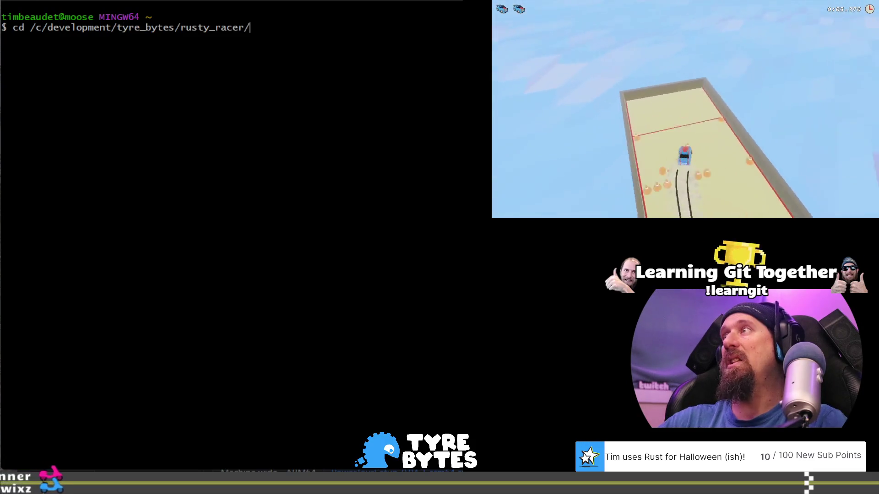
pyautogui.press('Return')
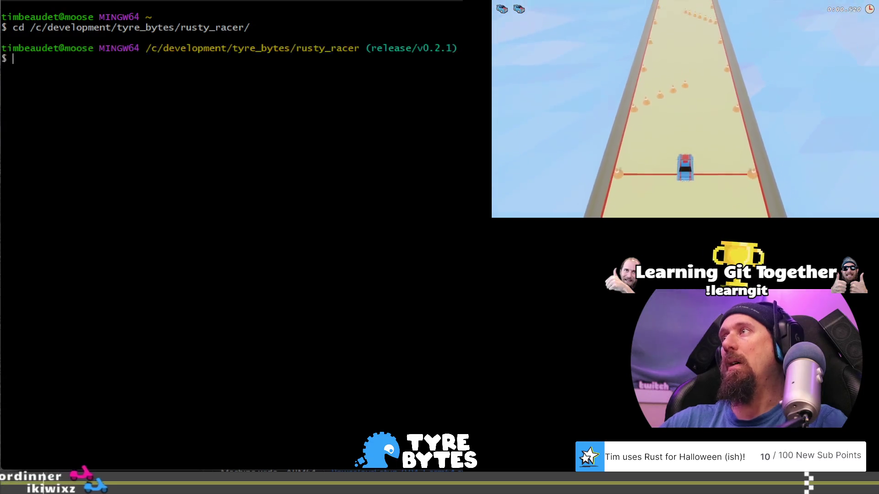
pyautogui.write('git lg')
pyautogui.press('Return')
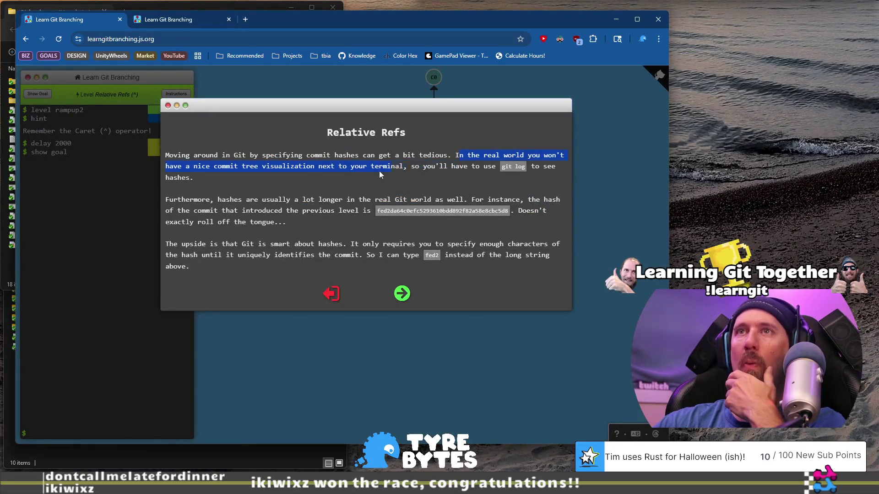
# Read the lesson on git log hashes and unique prefixes like fed2, then go to the next page
pyautogui.moveTo(308, 166); pyautogui.dragTo(317, 167)
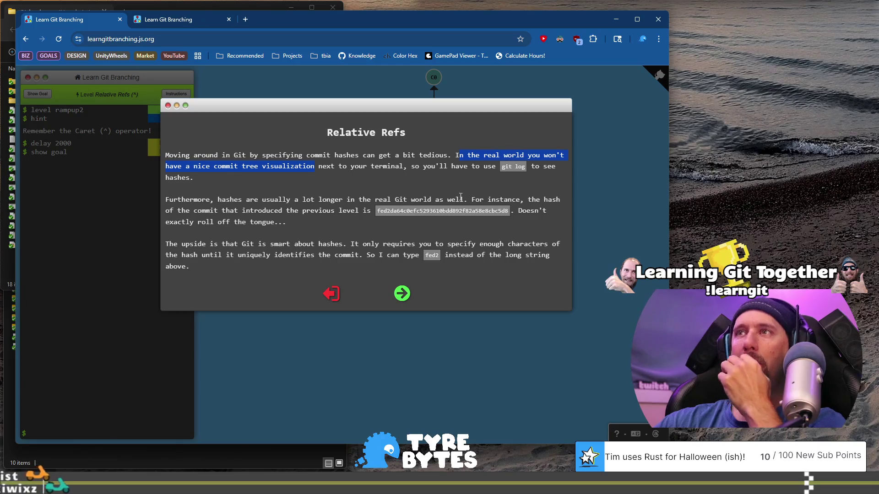
pyautogui.moveTo(416, 166)
pyautogui.mouseDown()
pyautogui.moveTo(397, 196)
pyautogui.moveTo(390, 177)
pyautogui.mouseUp()
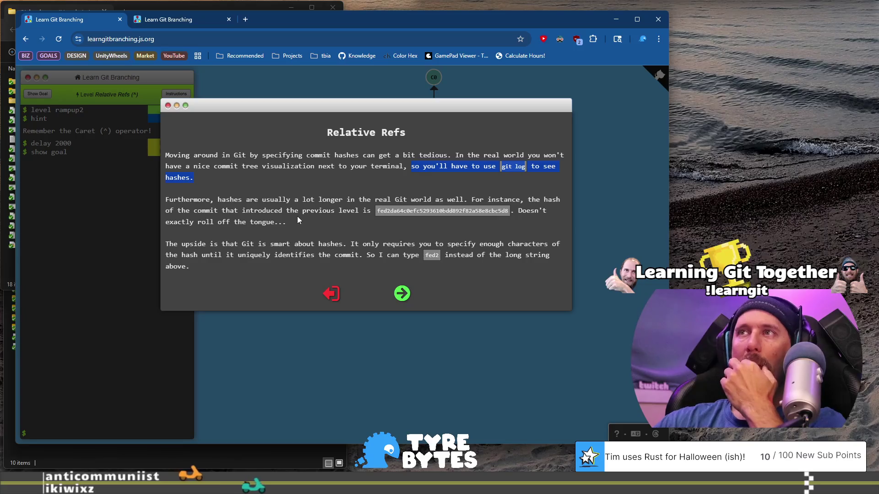
pyautogui.moveTo(185, 200)
pyautogui.mouseDown()
pyautogui.moveTo(339, 211)
pyautogui.moveTo(348, 201)
pyautogui.moveTo(344, 210)
pyautogui.moveTo(358, 211)
pyautogui.mouseUp()
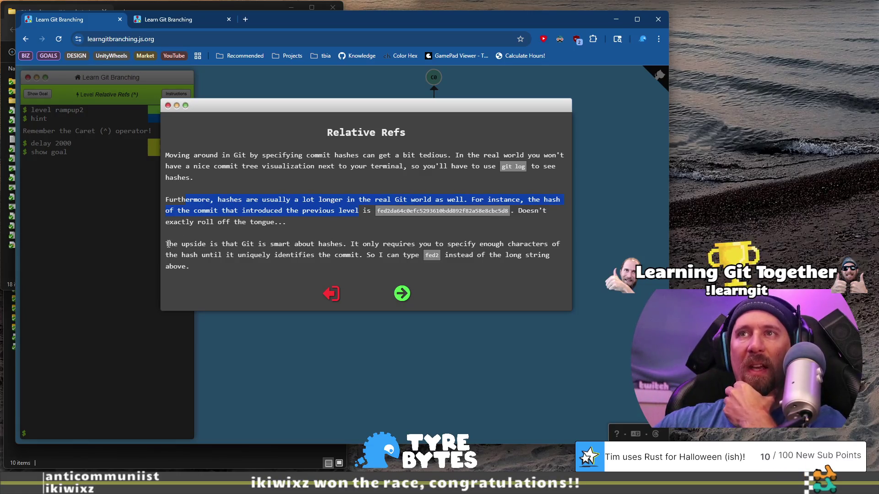
pyautogui.moveTo(263, 253); pyautogui.dragTo(303, 253)
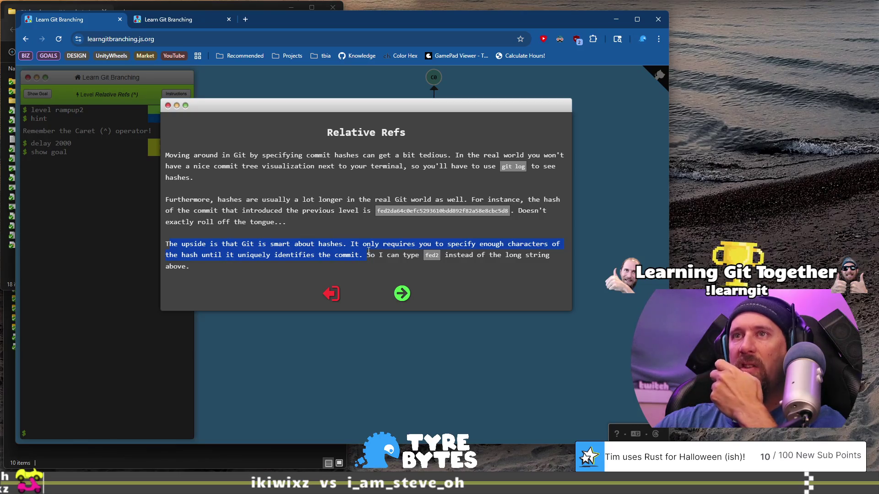
pyautogui.moveTo(368, 251); pyautogui.dragTo(383, 252)
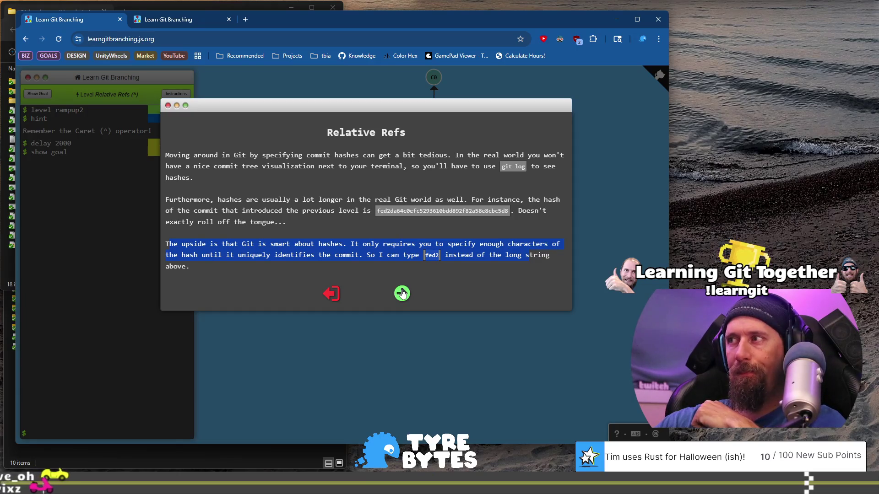
pyautogui.click(402, 293)
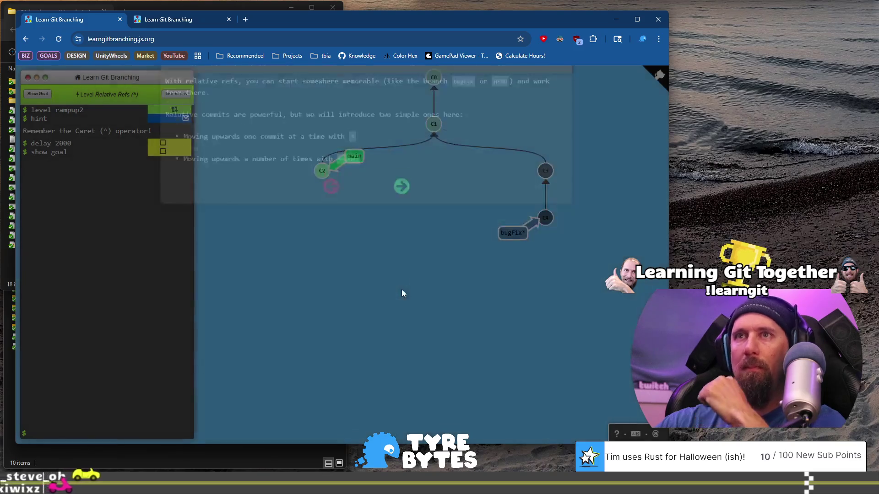
pyautogui.moveTo(216, 133); pyautogui.dragTo(347, 142)
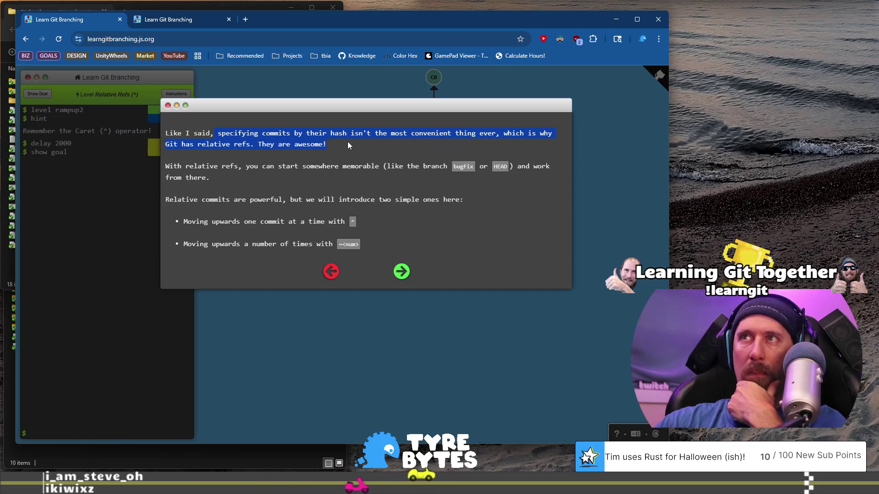
pyautogui.moveTo(194, 166); pyautogui.dragTo(218, 175)
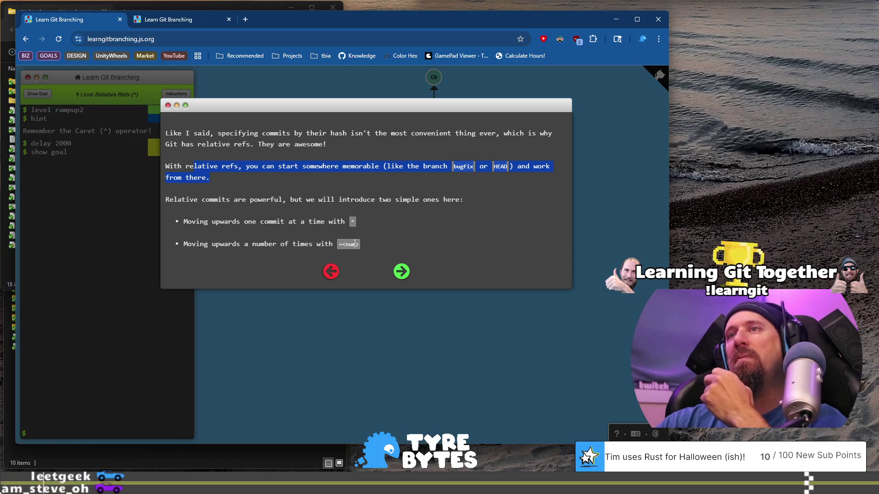
pyautogui.moveTo(356, 244); pyautogui.dragTo(342, 244)
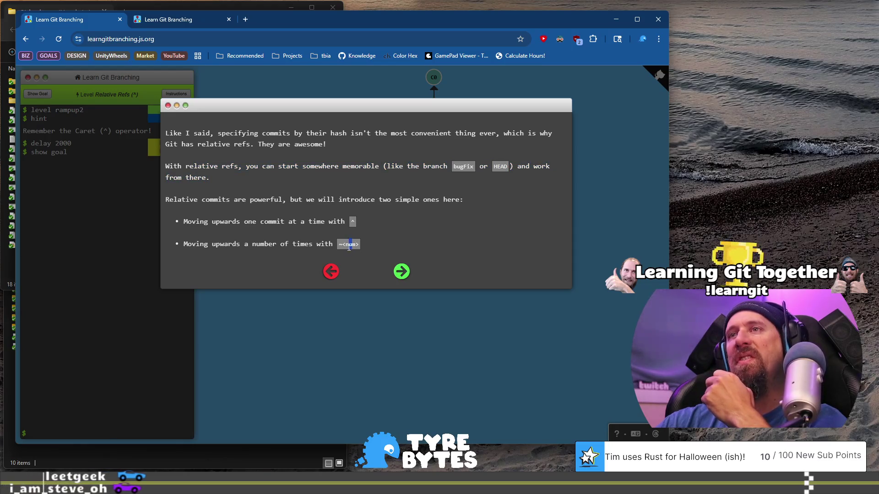
pyautogui.click(401, 272)
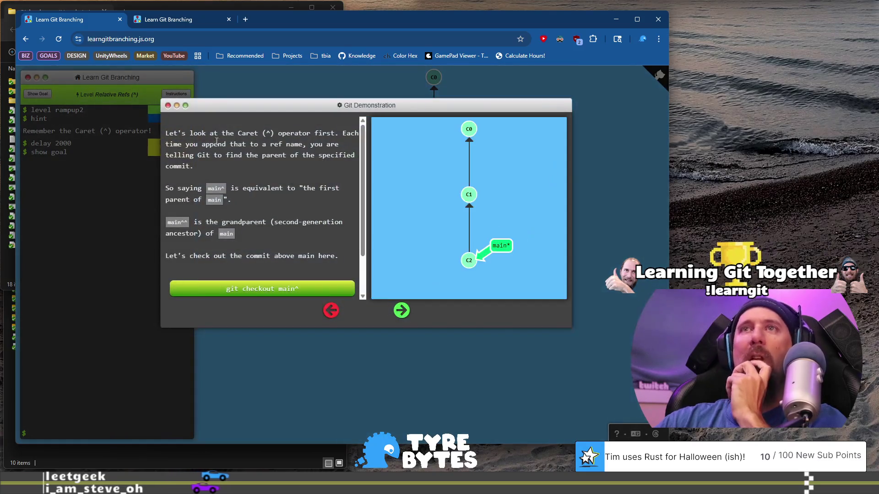
# Read the caret explanation: main^ is the first parent, main^^ the grandparent
pyautogui.moveTo(250, 138); pyautogui.dragTo(293, 160)
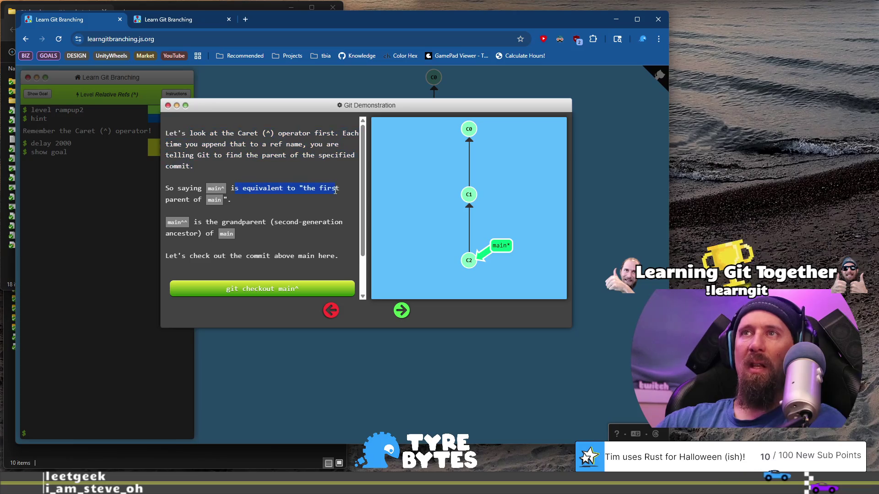
pyautogui.moveTo(334, 195); pyautogui.dragTo(334, 204)
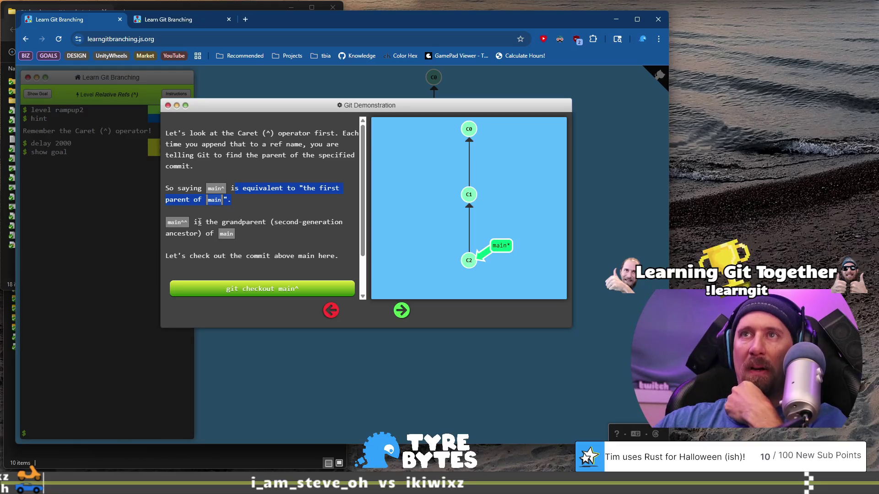
pyautogui.moveTo(237, 225); pyautogui.dragTo(257, 231)
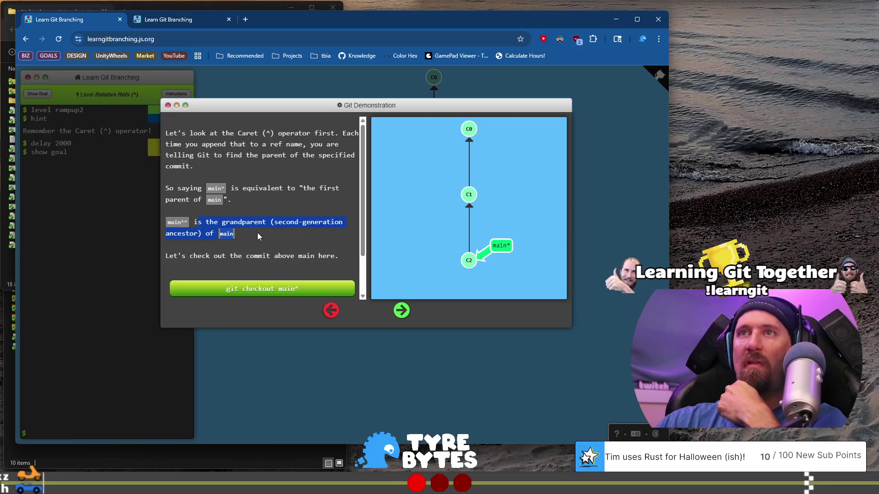
pyautogui.scroll(-1, 257, 233)
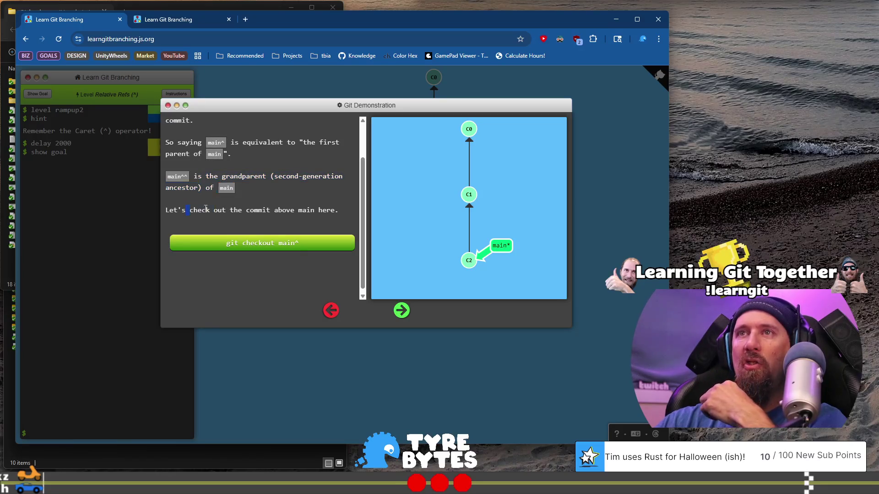
pyautogui.moveTo(309, 215); pyautogui.dragTo(325, 216)
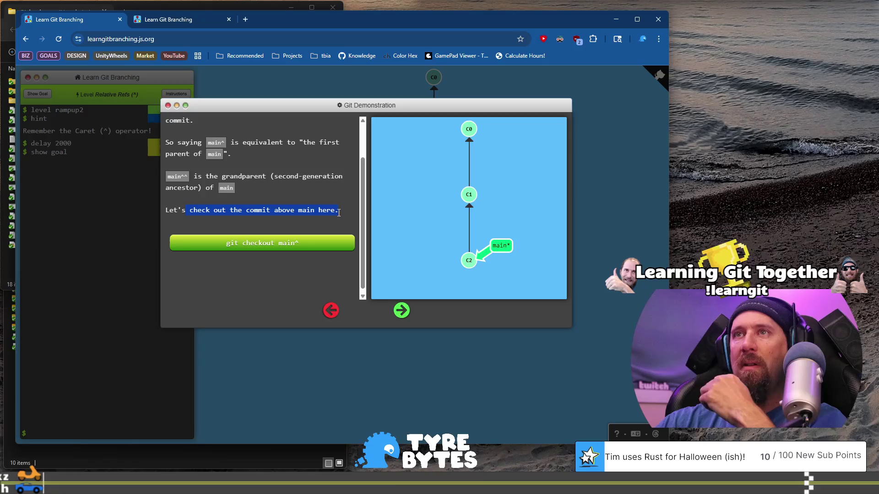
pyautogui.scroll(1, 340, 219)
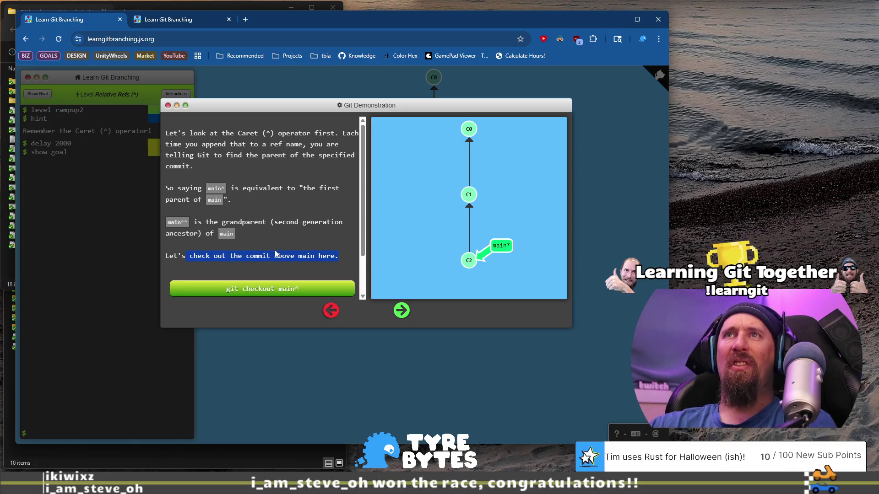
# Revisit the previous page about moving up one commit, then return to the caret demonstration
pyautogui.click(329, 312)
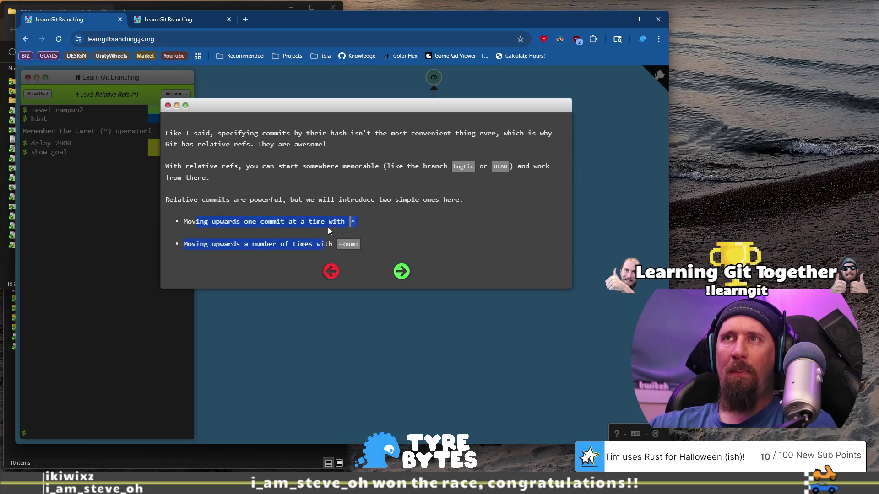
pyautogui.moveTo(328, 227); pyautogui.dragTo(351, 223)
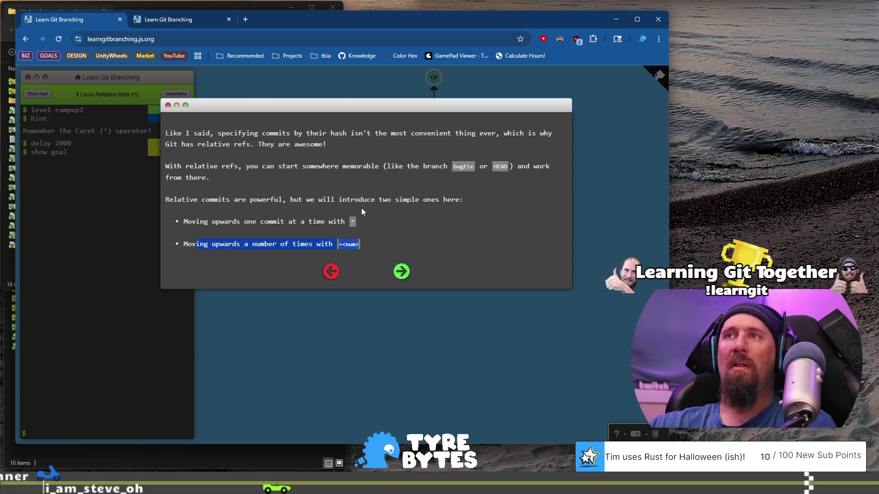
pyautogui.click(403, 272)
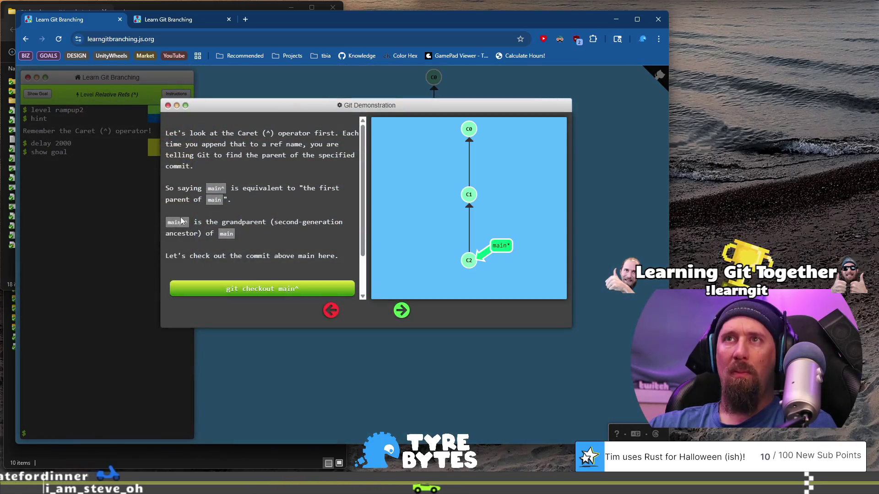
# Run the git checkout main^ demo, detaching HEAD onto C1 while main stays on C2
pyautogui.moveTo(165, 222); pyautogui.dragTo(189, 224)
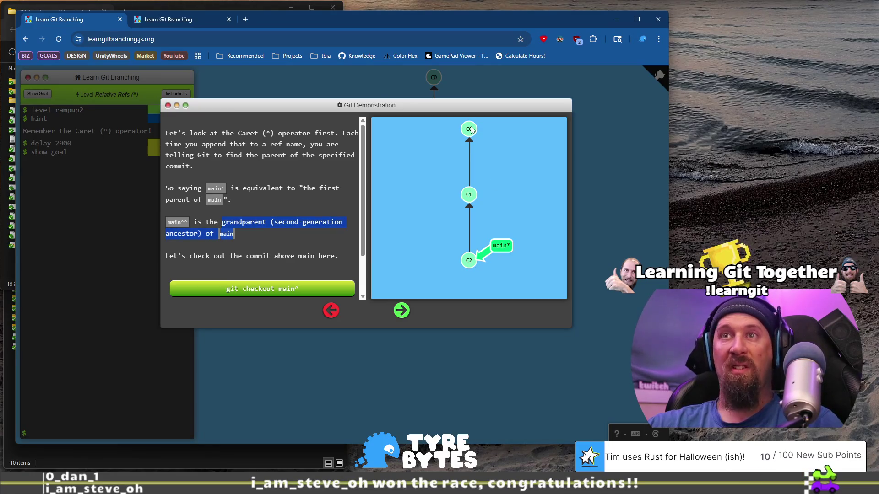
pyautogui.scroll(-1, 212, 232)
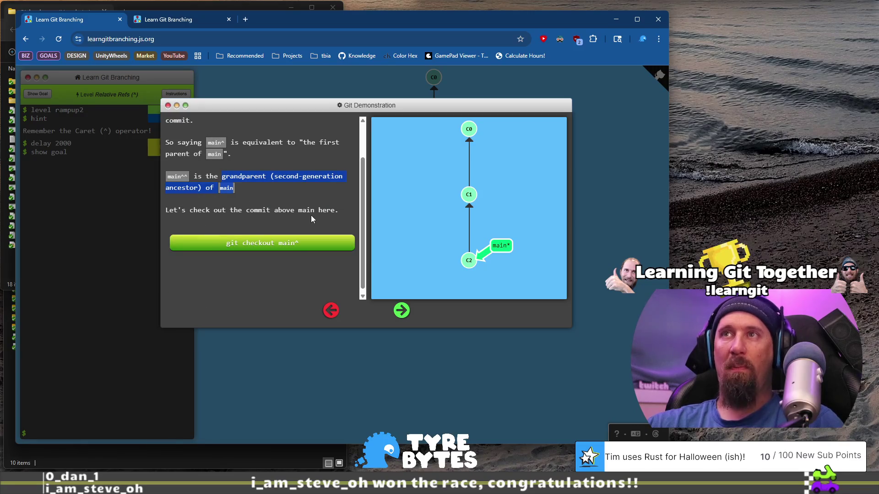
pyautogui.click(298, 248)
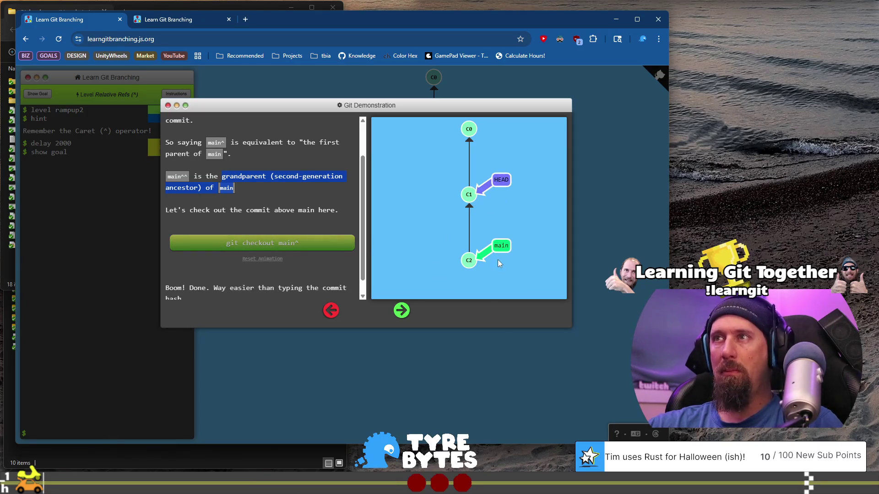
pyautogui.scroll(-1, 263, 215)
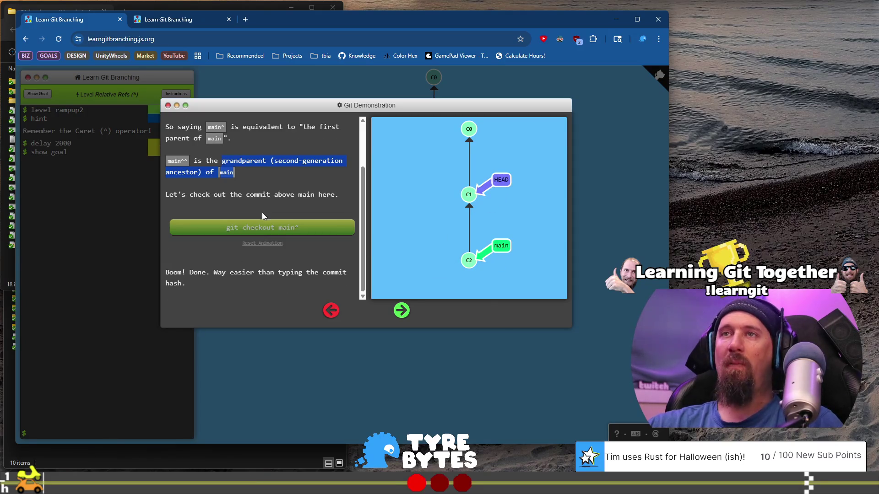
pyautogui.click(202, 273)
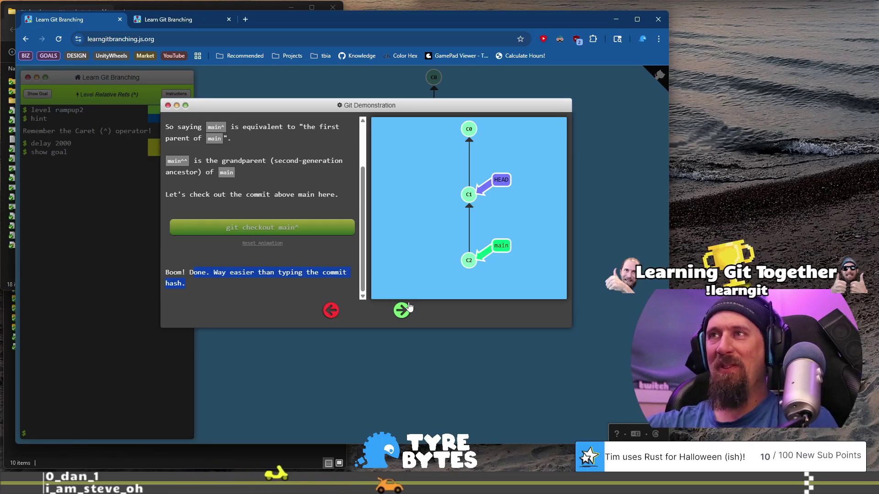
# Run the HEAD^ demo walking HEAD up to C0, then open the level workspace with bugFix on C4
pyautogui.click(408, 307)
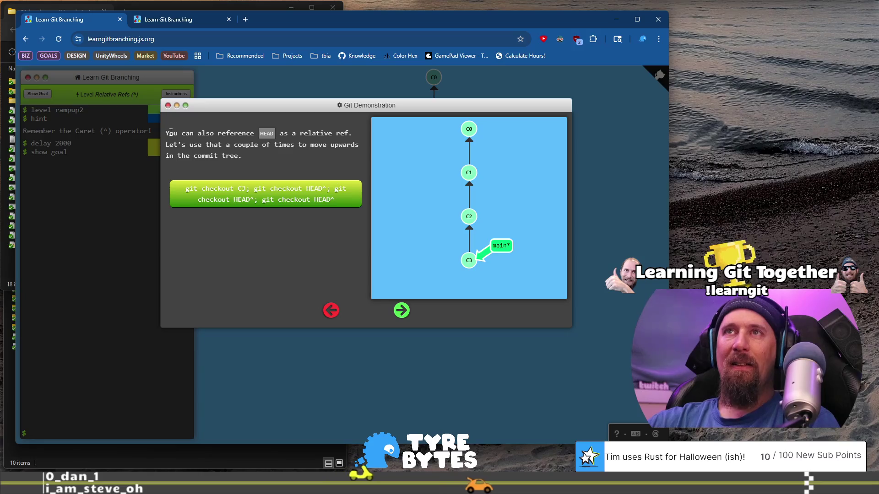
pyautogui.moveTo(164, 134)
pyautogui.mouseDown()
pyautogui.moveTo(352, 135)
pyautogui.moveTo(235, 145)
pyautogui.moveTo(359, 146)
pyautogui.moveTo(293, 160)
pyautogui.mouseUp()
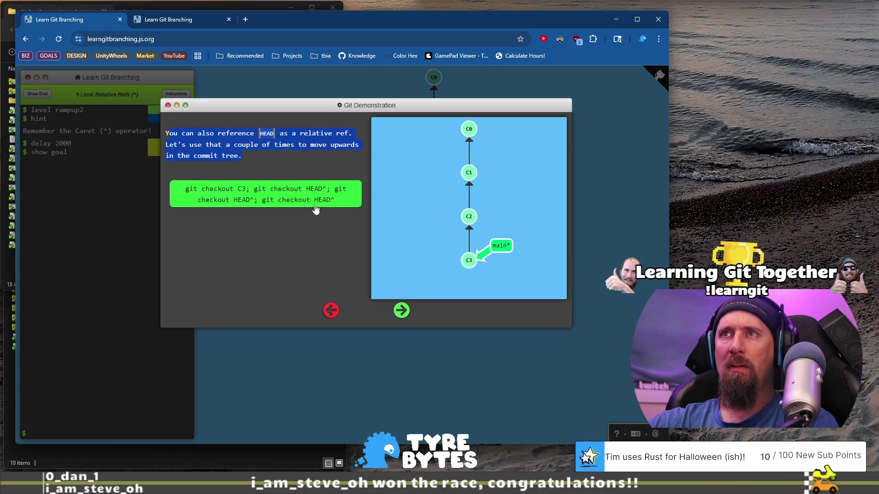
pyautogui.click(320, 193)
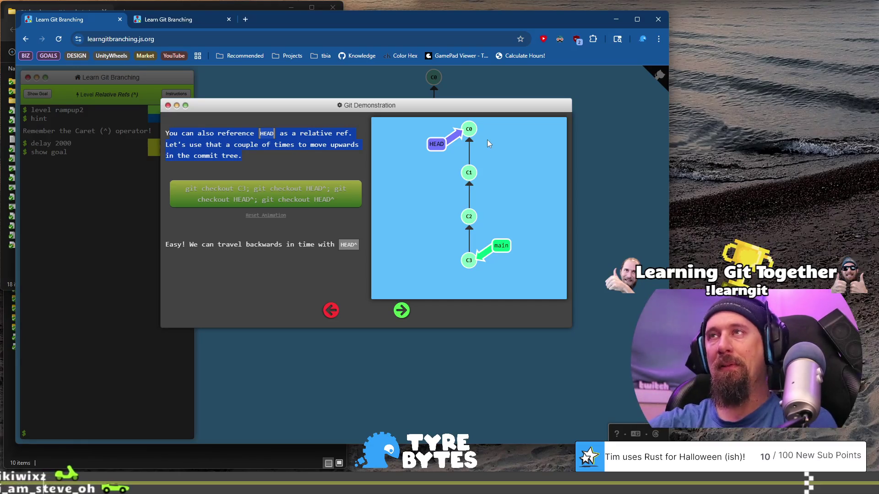
pyautogui.click(401, 312)
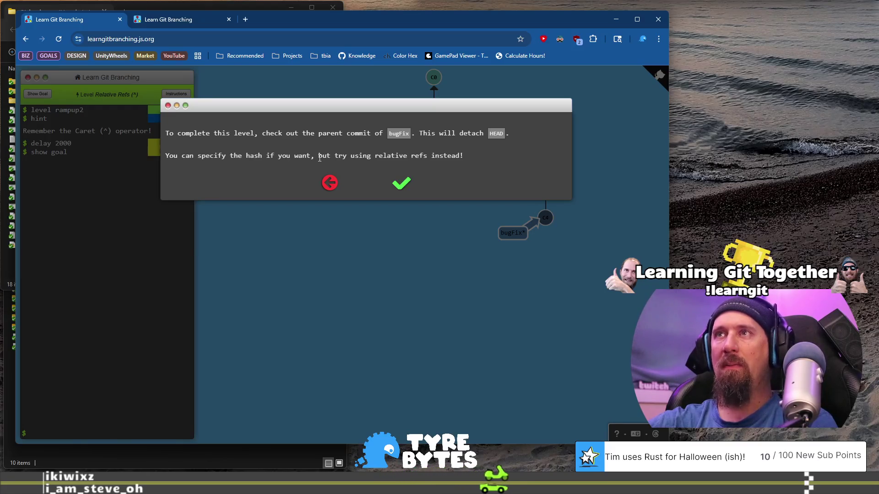
pyautogui.click(407, 186)
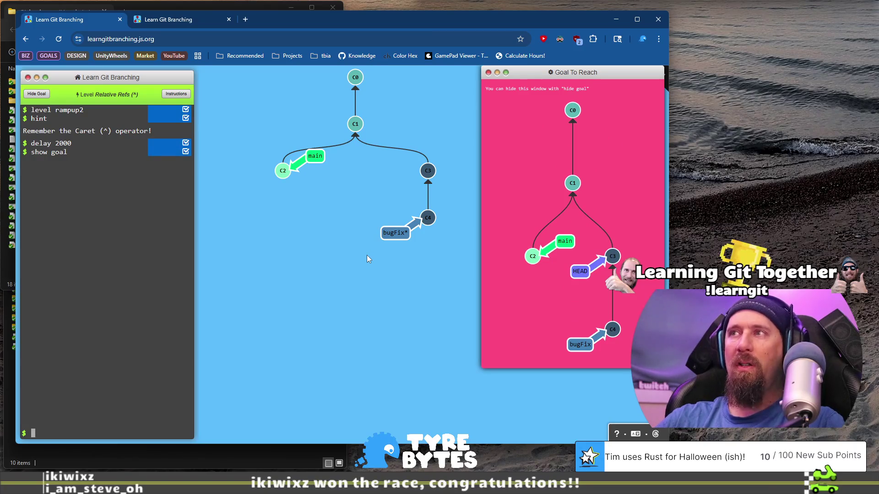
# Run git checkout bugFix^ to detach HEAD onto bugFix's parent commit
pyautogui.write('bugF')
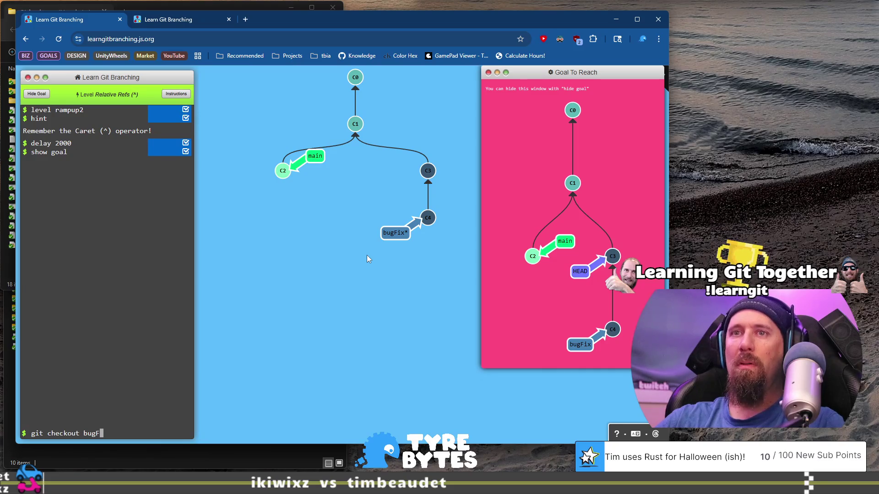
pyautogui.write('ix')
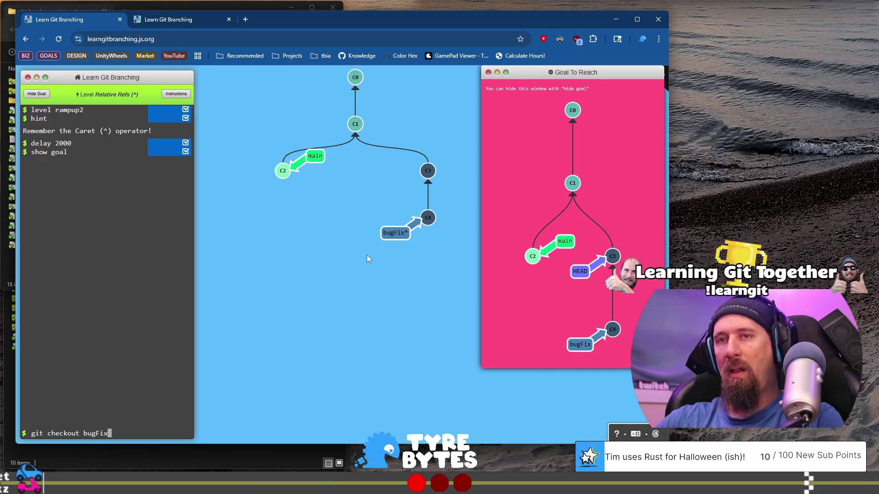
pyautogui.press('Return')
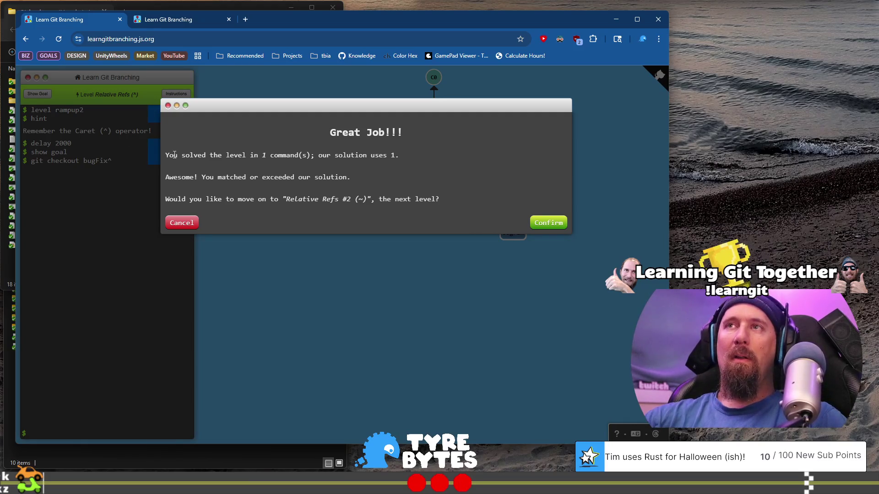
# Review the bugFix^ level-solved summary and continue to Relative Refs #2 (~)
pyautogui.moveTo(174, 154); pyautogui.dragTo(223, 154)
pyautogui.moveTo(278, 151); pyautogui.dragTo(365, 164)
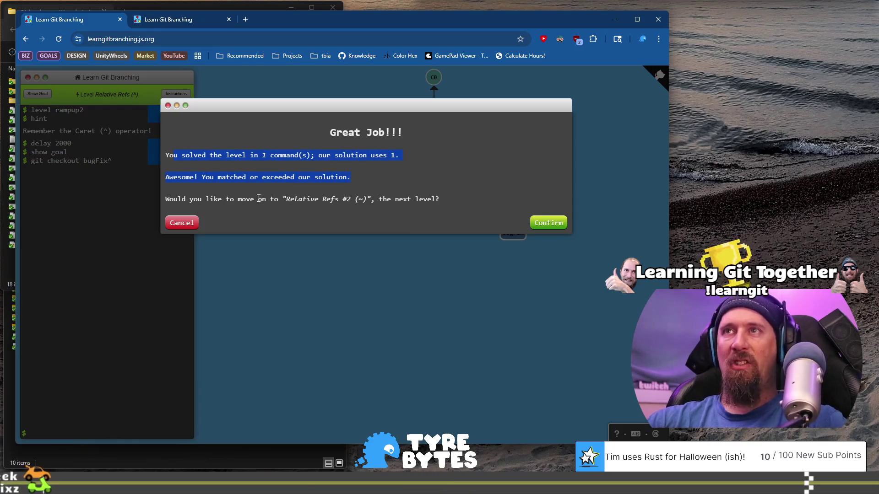
pyautogui.moveTo(190, 200)
pyautogui.mouseDown()
pyautogui.moveTo(355, 202)
pyautogui.moveTo(344, 210)
pyautogui.mouseUp()
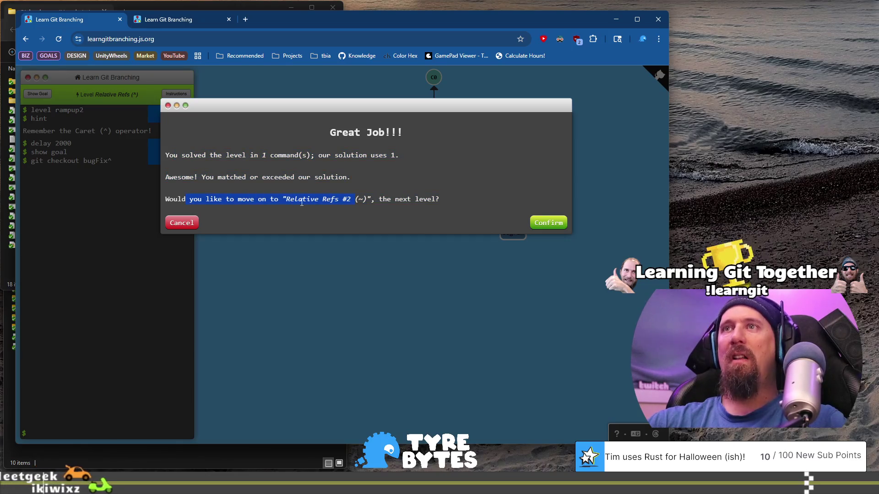
pyautogui.click(551, 223)
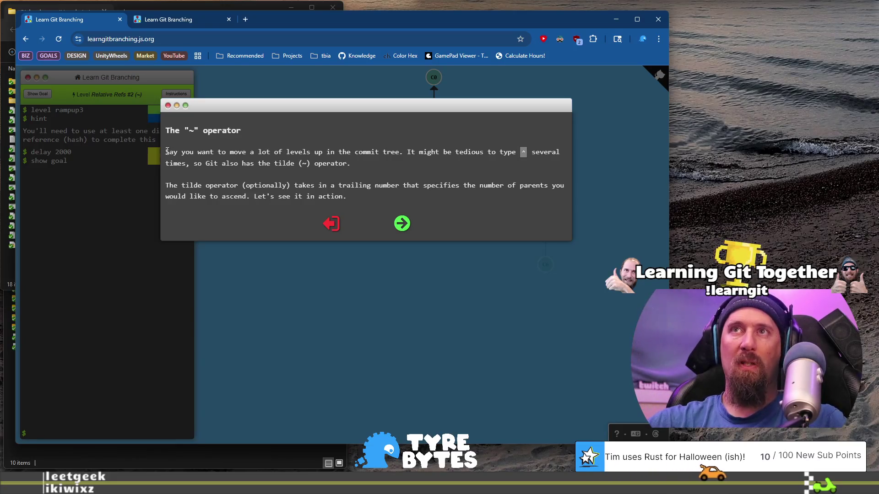
# Read the tilde operator introduction and move on to its HEAD~4 demonstration
pyautogui.moveTo(165, 152); pyautogui.dragTo(298, 152)
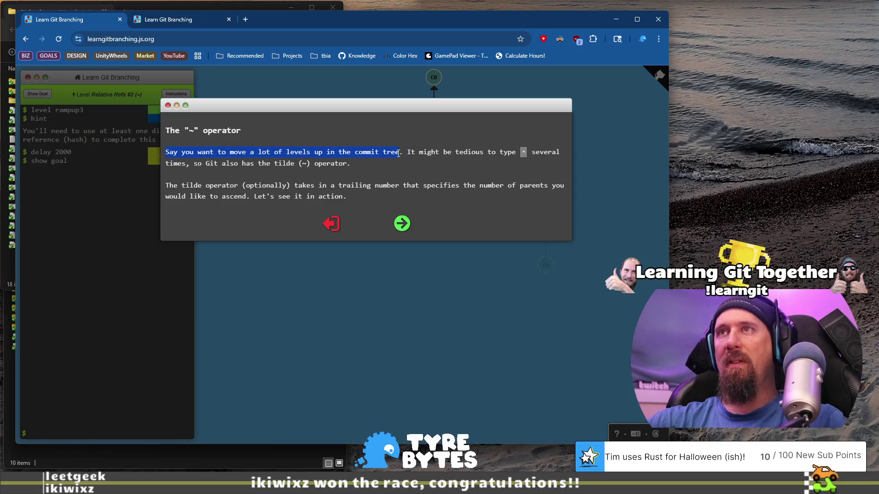
pyautogui.moveTo(398, 154); pyautogui.dragTo(540, 153)
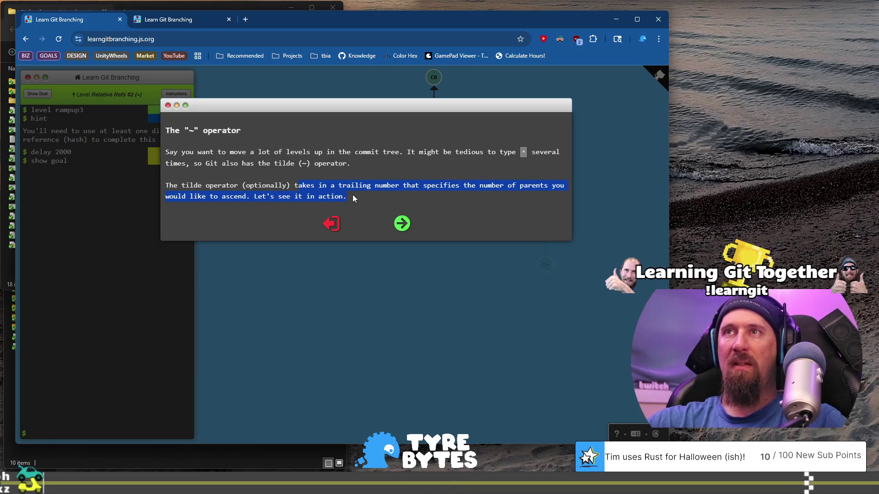
pyautogui.click(402, 223)
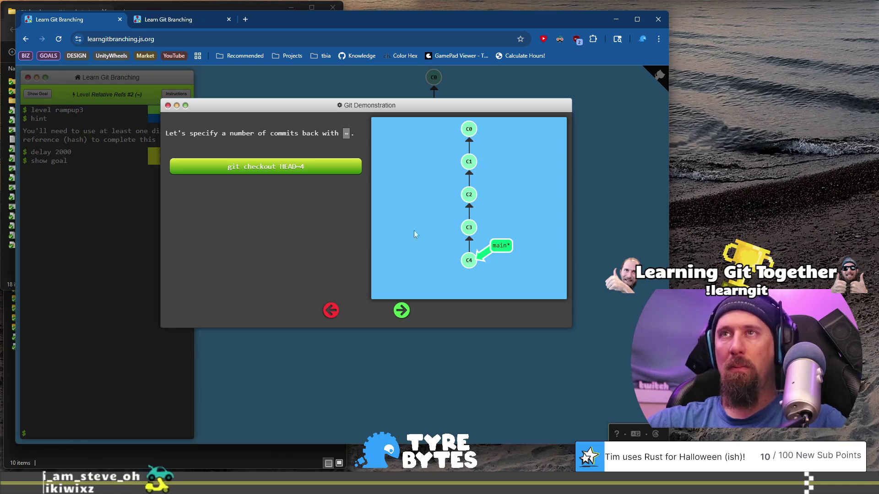
# Run the git checkout HEAD~4 demo moving HEAD to C0, then advance to the branch forcing page
pyautogui.click(402, 311)
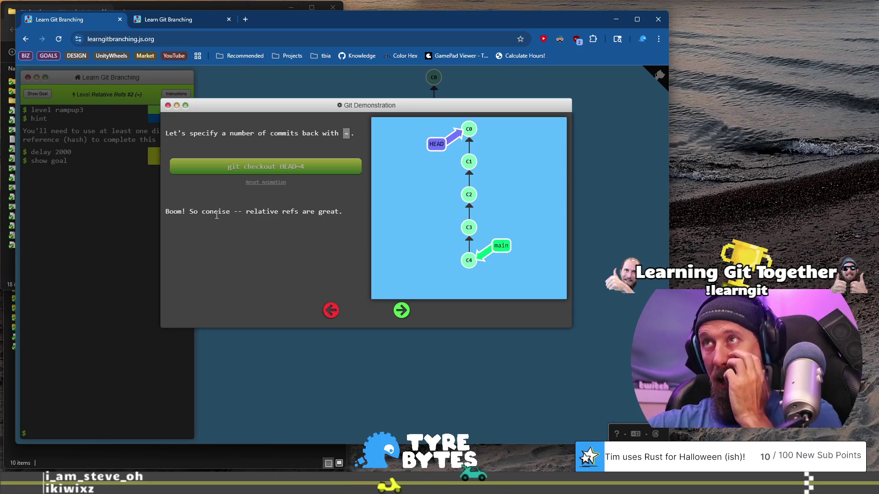
pyautogui.click(401, 311)
pyautogui.moveTo(193, 153)
pyautogui.mouseDown()
pyautogui.moveTo(361, 162)
pyautogui.moveTo(395, 151)
pyautogui.mouseUp()
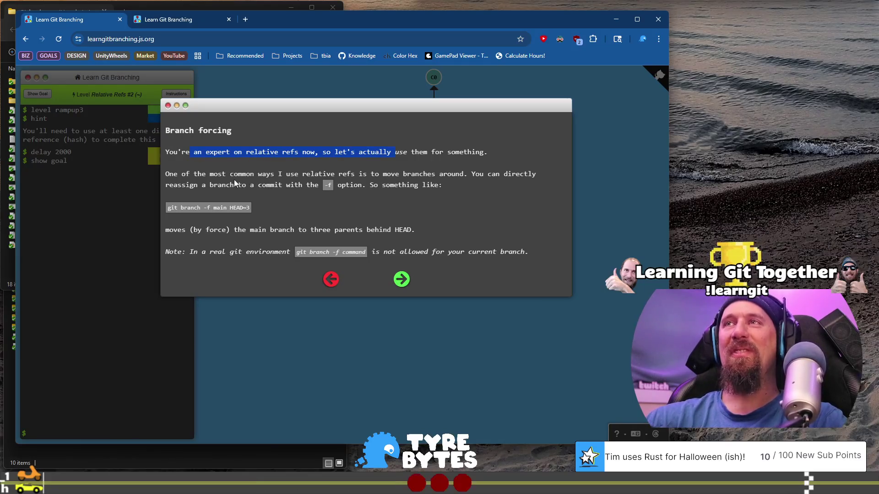
pyautogui.click(175, 174)
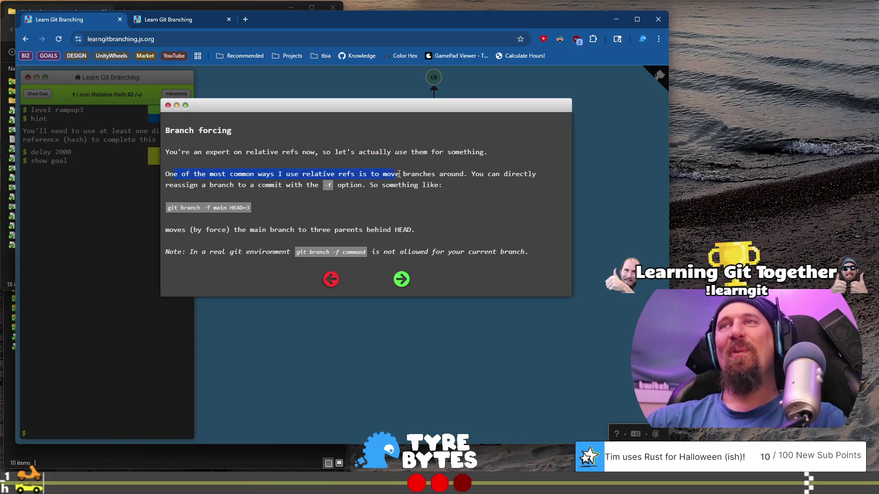
pyautogui.moveTo(404, 175); pyautogui.dragTo(414, 175)
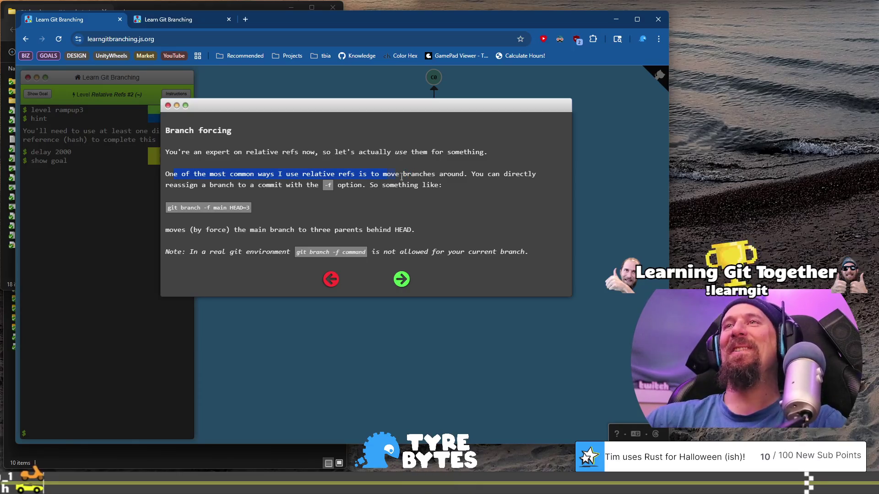
pyautogui.moveTo(470, 175)
pyautogui.mouseDown()
pyautogui.moveTo(477, 183)
pyautogui.moveTo(461, 188)
pyautogui.mouseUp()
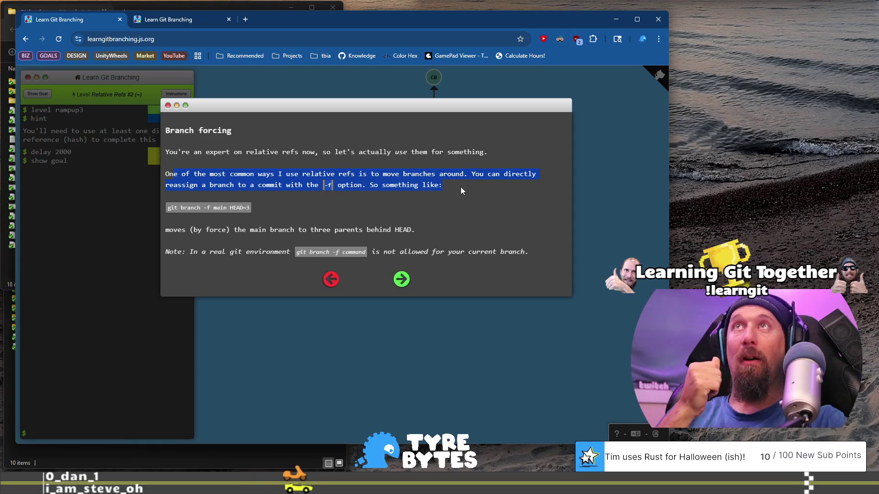
pyautogui.click(461, 186)
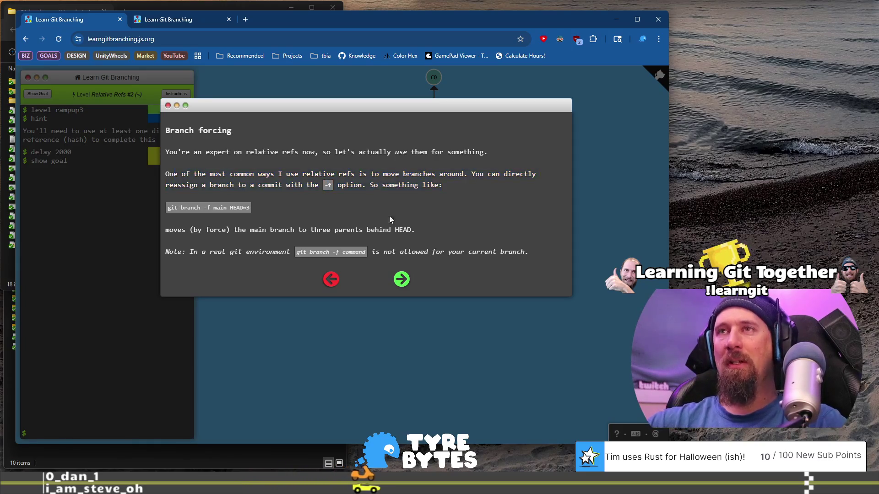
pyautogui.moveTo(170, 230); pyautogui.dragTo(413, 229)
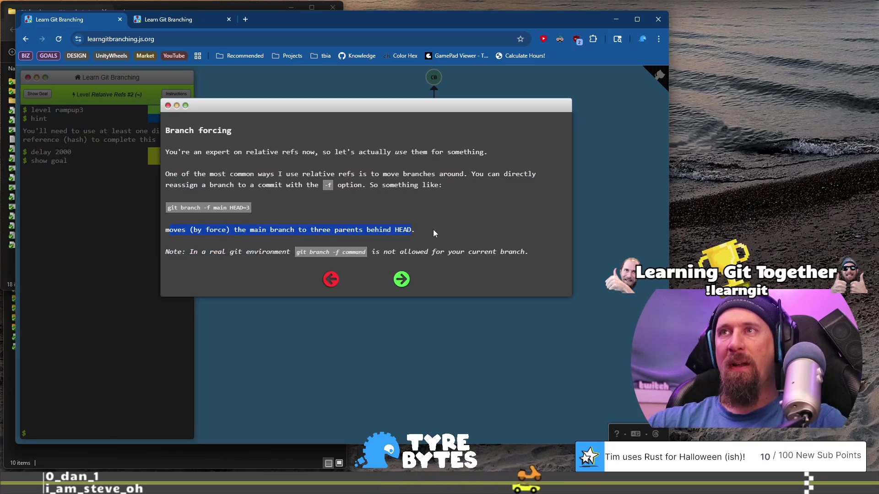
pyautogui.moveTo(190, 253); pyautogui.dragTo(270, 252)
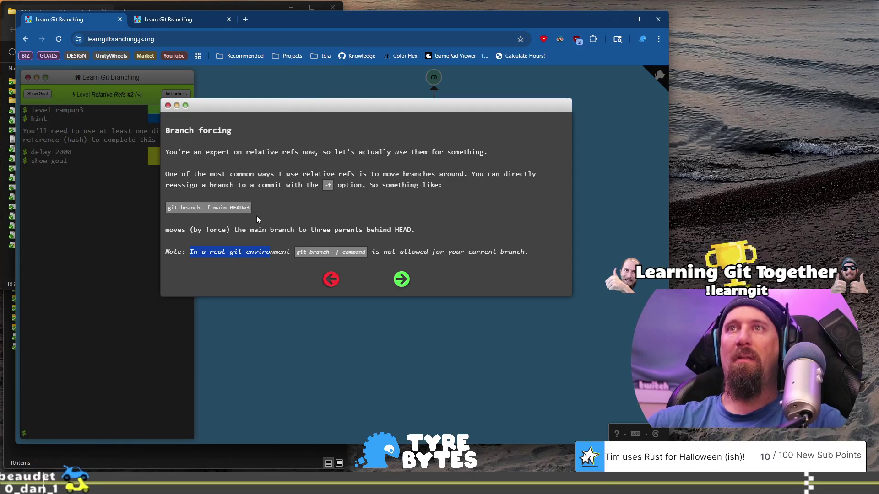
pyautogui.moveTo(204, 207); pyautogui.dragTo(210, 208)
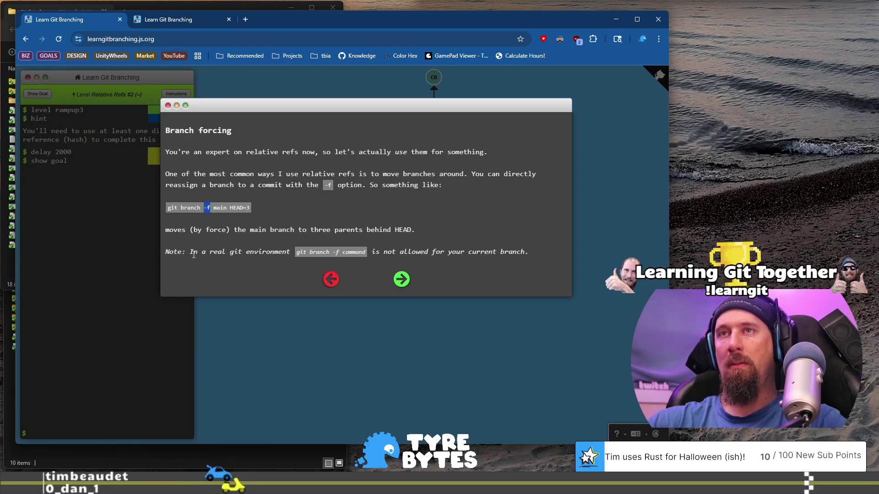
pyautogui.moveTo(189, 252); pyautogui.dragTo(290, 253)
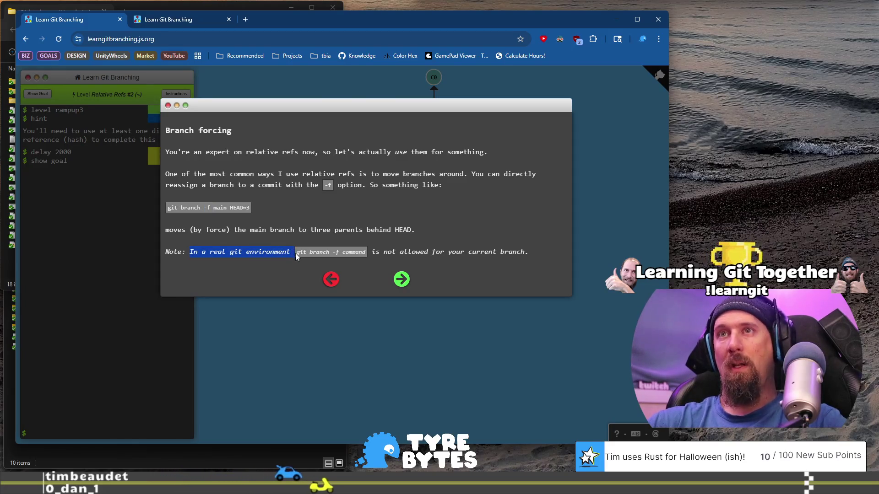
pyautogui.click(375, 252)
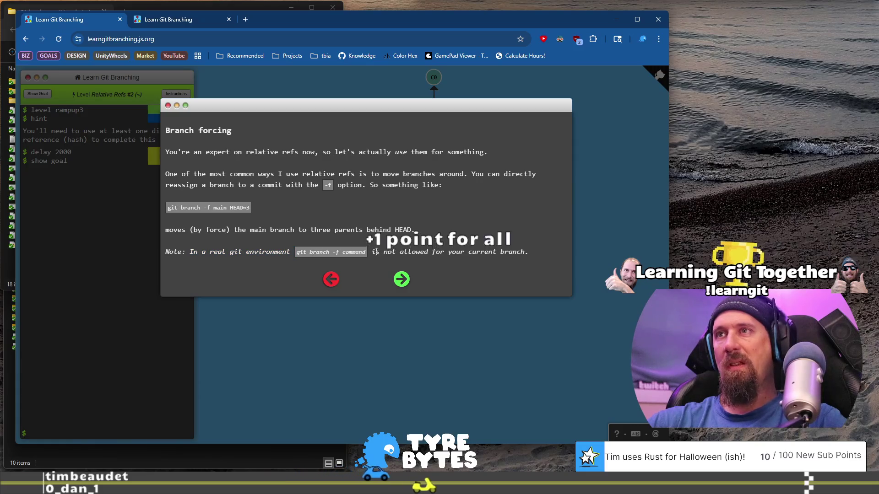
pyautogui.moveTo(210, 253); pyautogui.dragTo(367, 254)
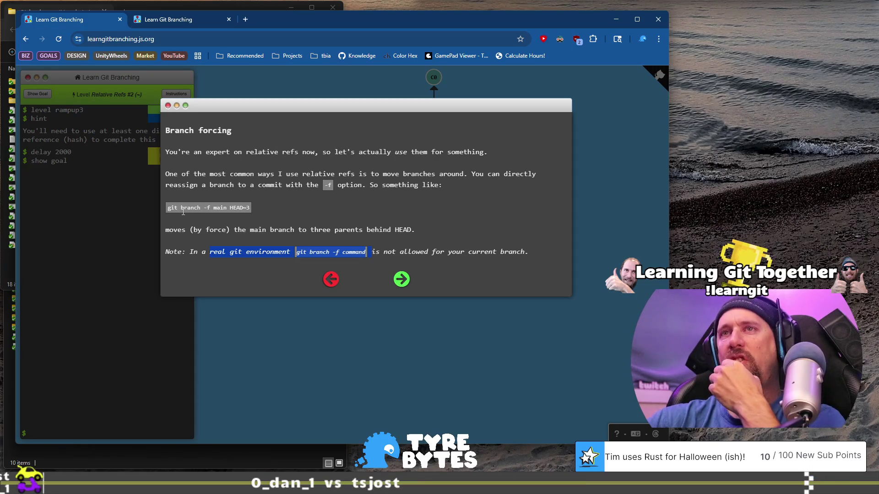
pyautogui.click(415, 254)
pyautogui.click(403, 278)
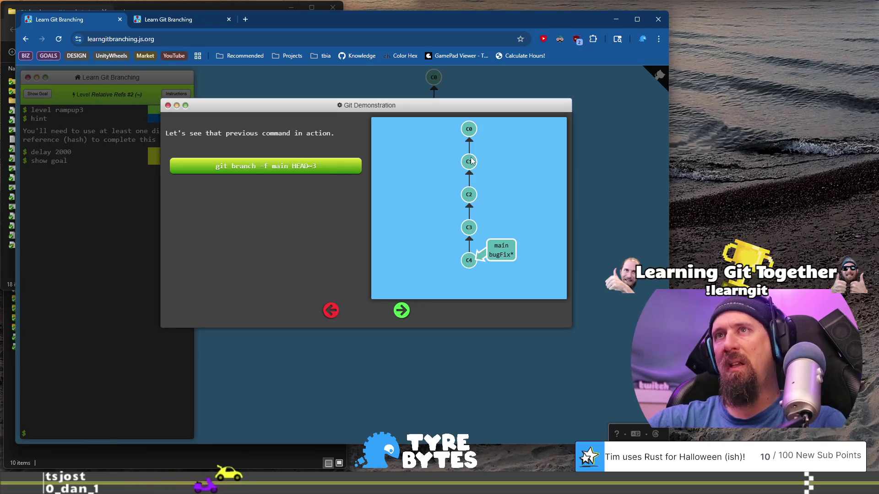
# Play the git branch -f main HEAD~3 demo so main jumps from C4 back to C1
pyautogui.click(284, 168)
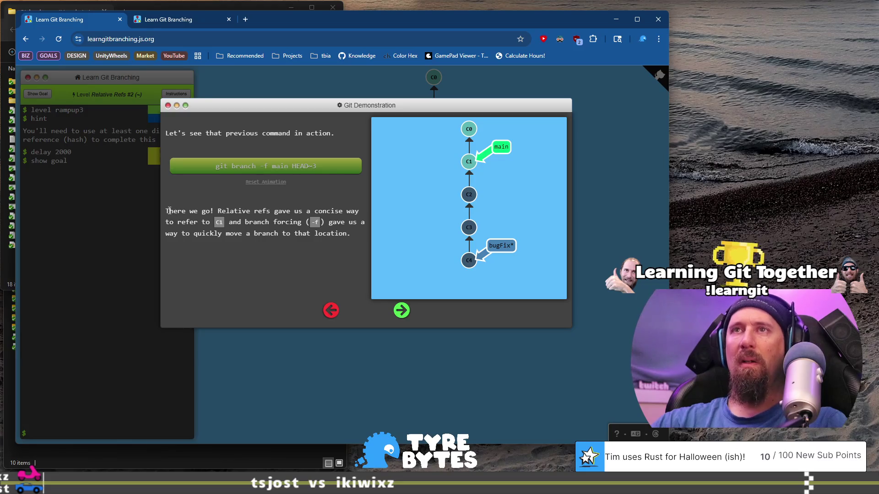
pyautogui.moveTo(311, 202); pyautogui.dragTo(289, 228)
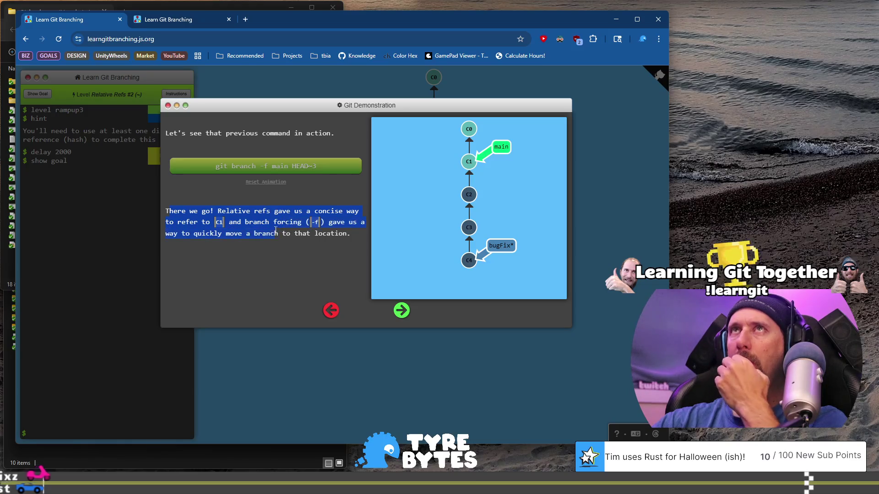
pyautogui.moveTo(262, 234); pyautogui.dragTo(247, 225)
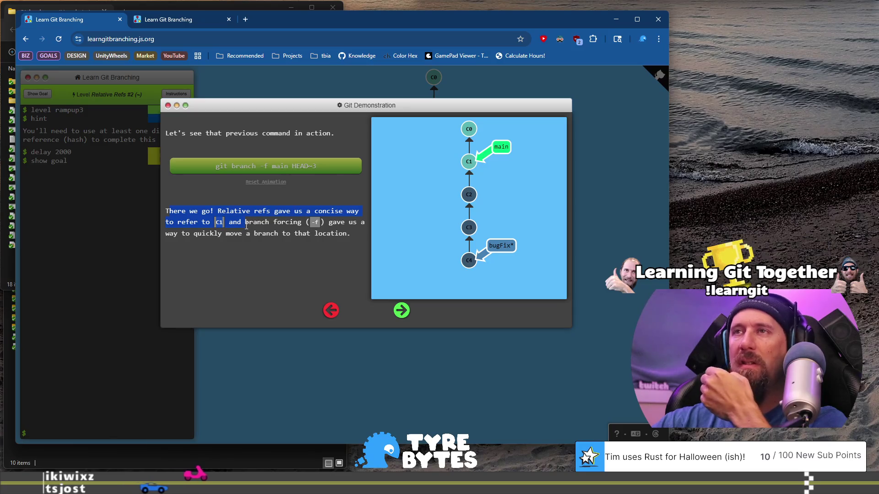
pyautogui.moveTo(250, 218); pyautogui.dragTo(280, 232)
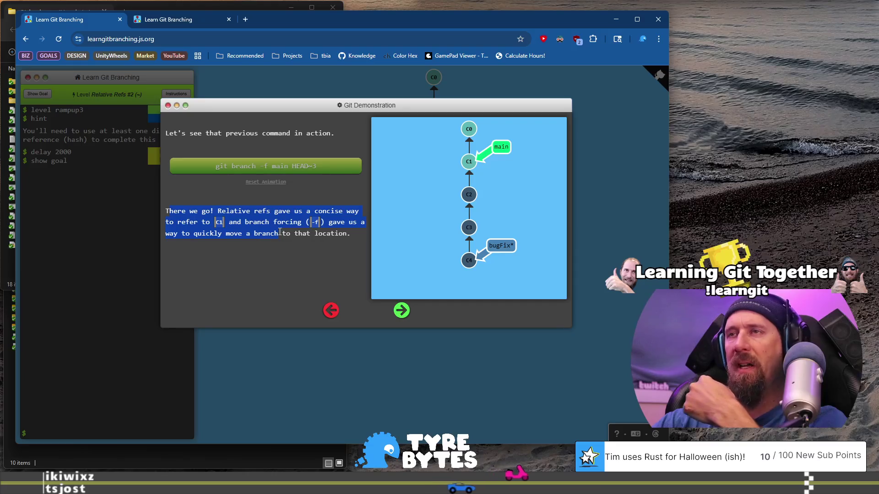
pyautogui.moveTo(279, 232); pyautogui.dragTo(339, 235)
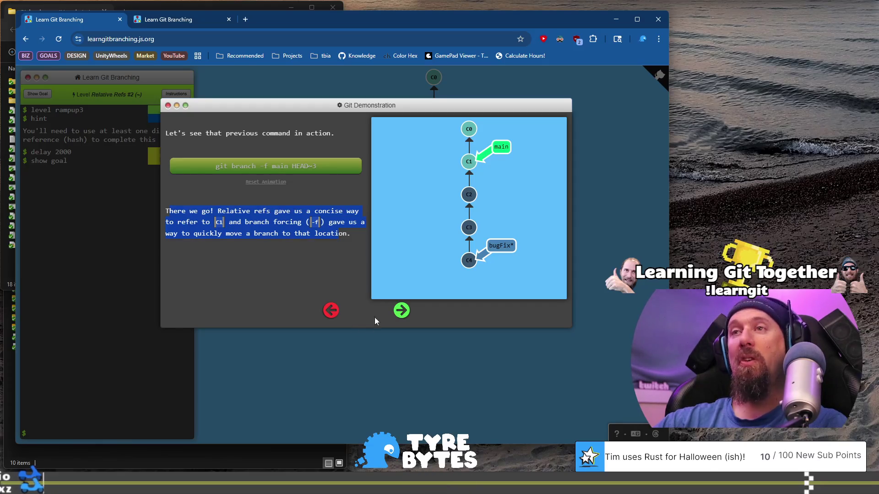
pyautogui.click(367, 241)
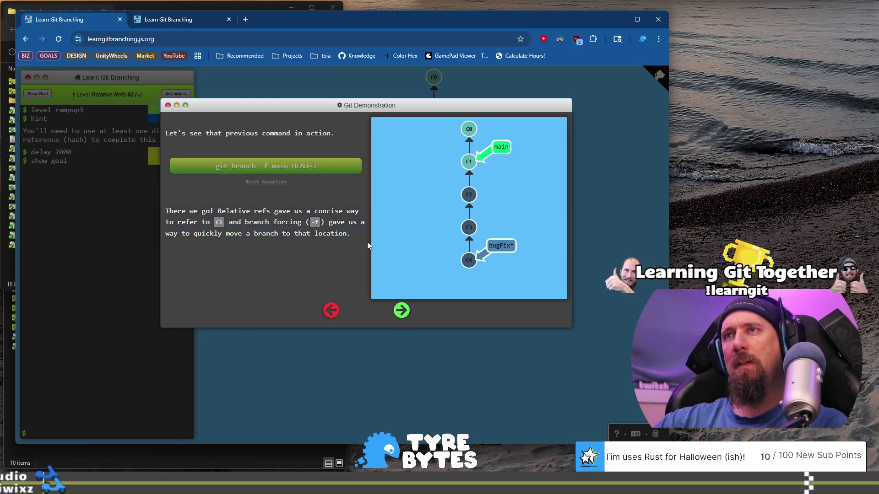
pyautogui.moveTo(356, 233); pyautogui.dragTo(330, 223)
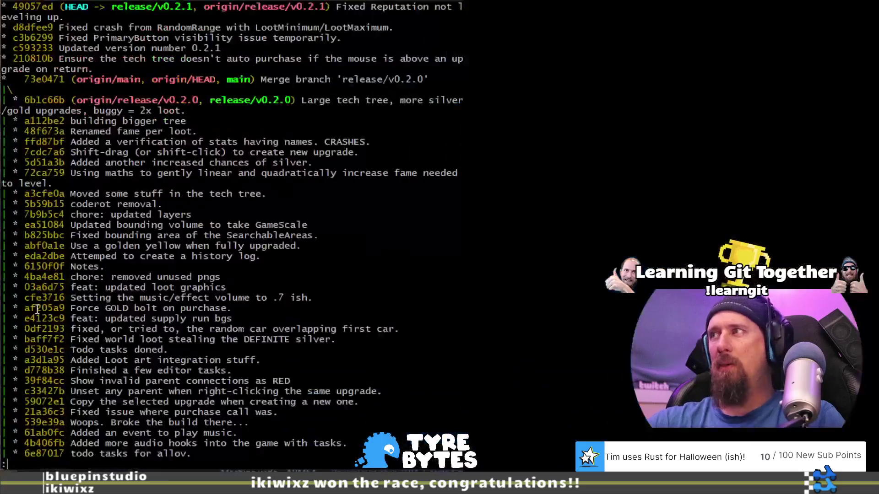
# Copy commit hash af205a9 from the Git Bash log to the clipboard
pyautogui.doubleClick(44, 308)
pyautogui.rightClick(38, 311)
pyautogui.click(96, 335)
pyautogui.click(180, 350)
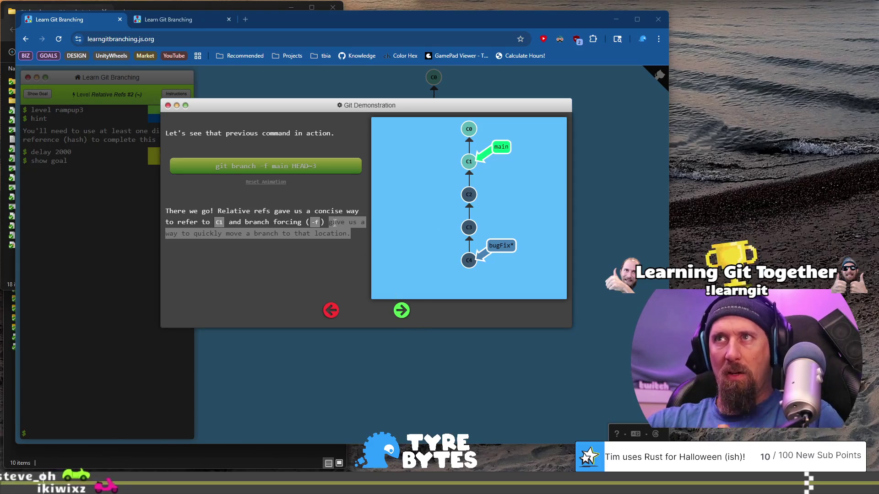
# Close the branch-forcing demonstration to load the Relative Refs #2 level task intro
pyautogui.moveTo(193, 233); pyautogui.dragTo(310, 233)
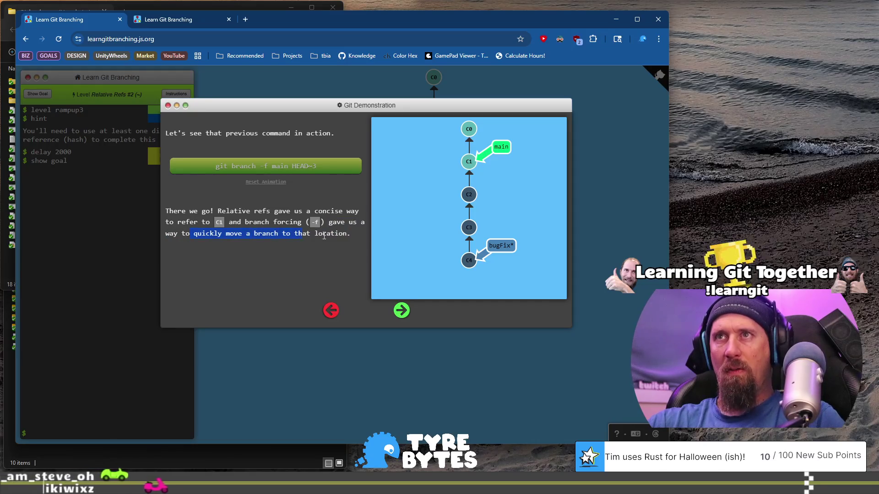
pyautogui.moveTo(165, 211)
pyautogui.mouseDown()
pyautogui.moveTo(306, 211)
pyautogui.moveTo(294, 234)
pyautogui.mouseUp()
pyautogui.click(388, 310)
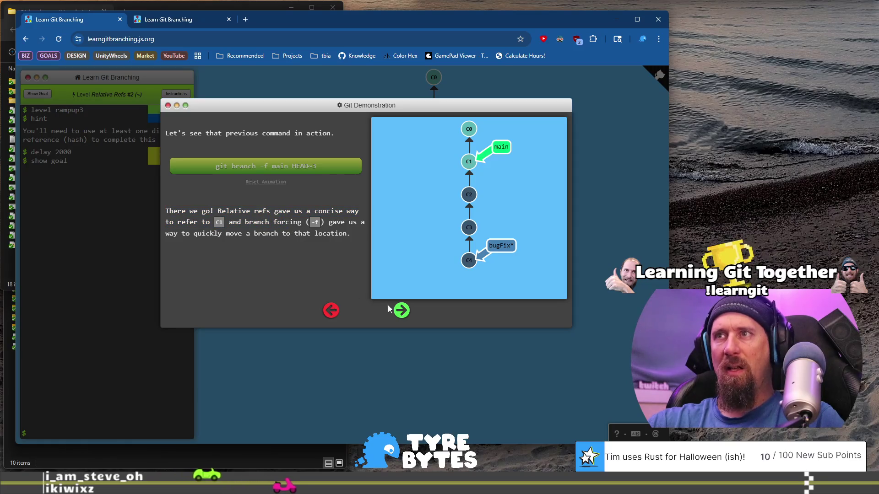
pyautogui.click(397, 308)
pyautogui.moveTo(169, 133)
pyautogui.mouseDown()
pyautogui.moveTo(471, 140)
pyautogui.moveTo(249, 145)
pyautogui.mouseUp()
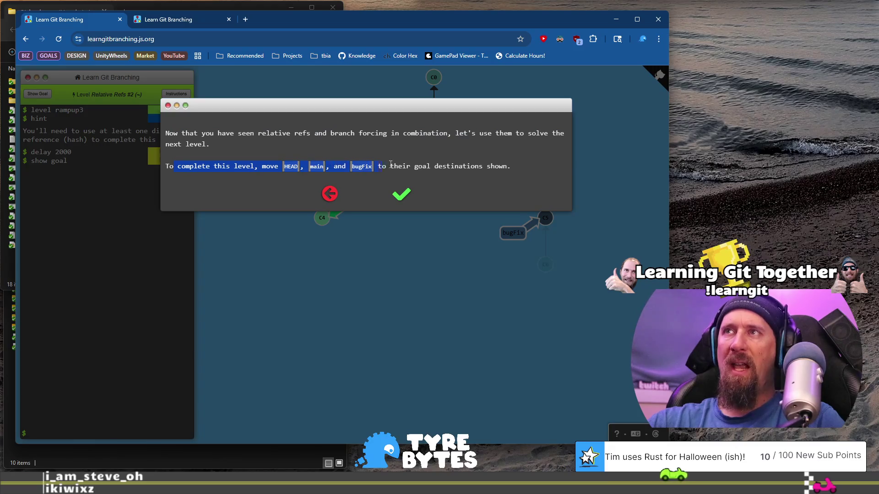
# Dismiss the instructions dialog to reveal the workspace with HEAD on C2, main on C4, bugFix on C5
pyautogui.click(405, 196)
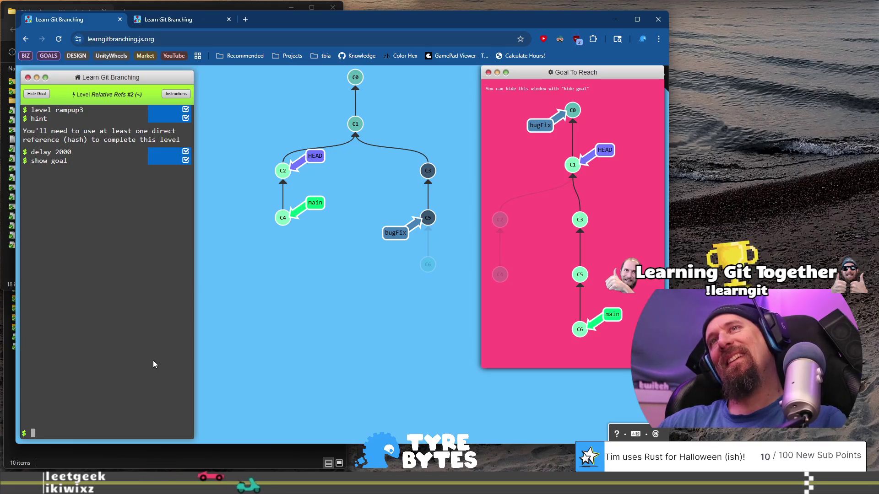
# Move HEAD to C1 with git checkout HEAD^, then to C0 with git checkout bugFix~3
pyautogui.write('git ')
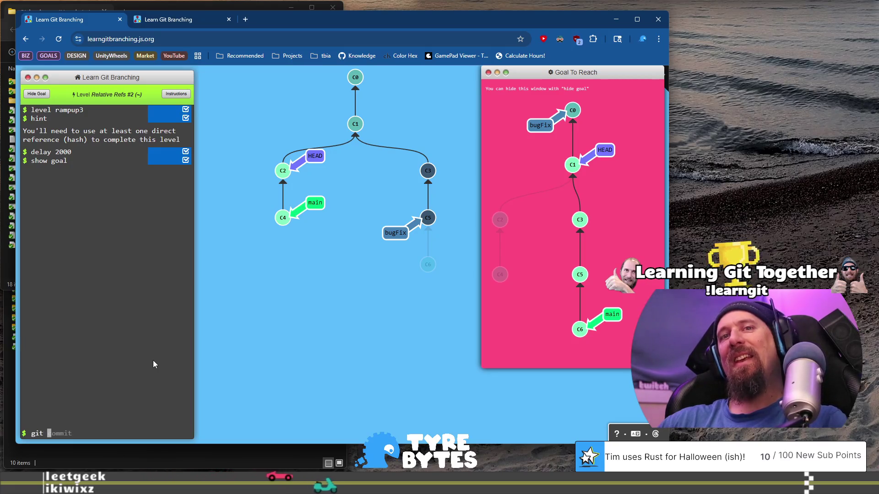
pyautogui.write('checkout HEAD^')
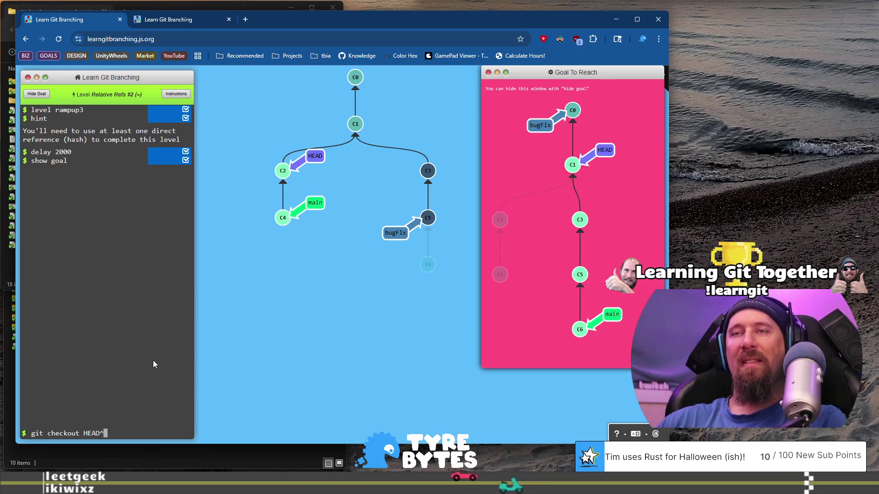
pyautogui.press('Return')
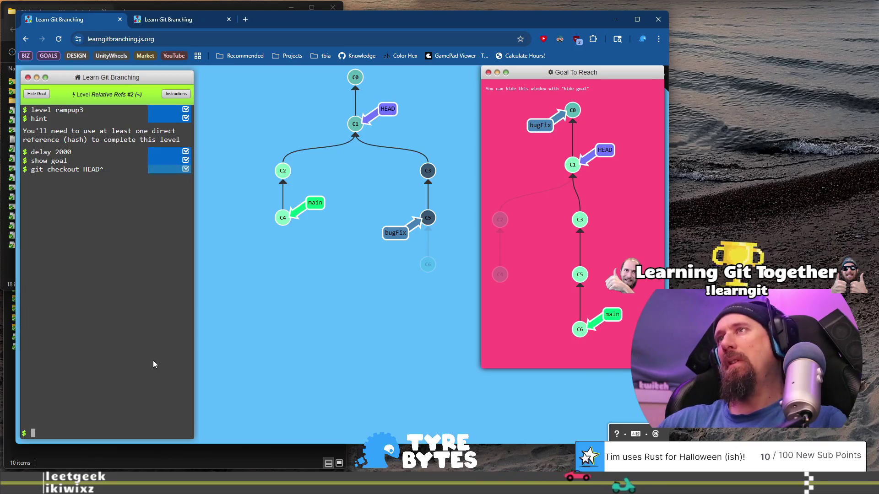
pyautogui.write('git checkout bugFix ')
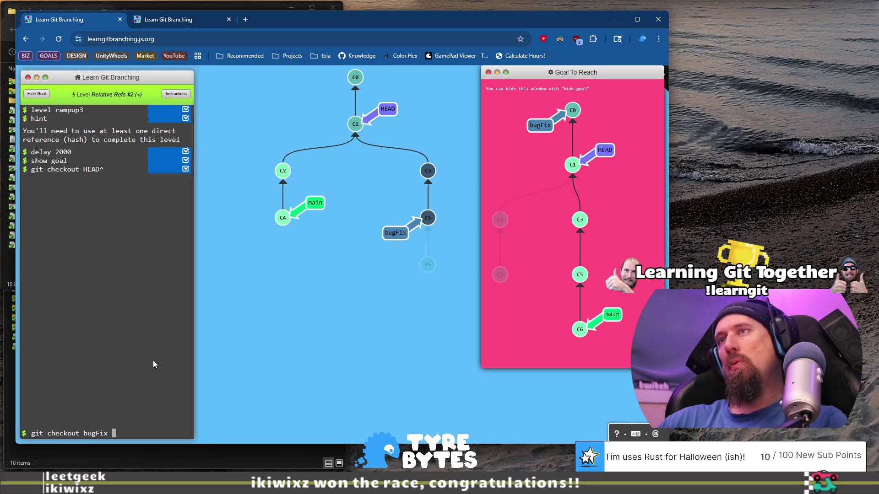
pyautogui.write('~')
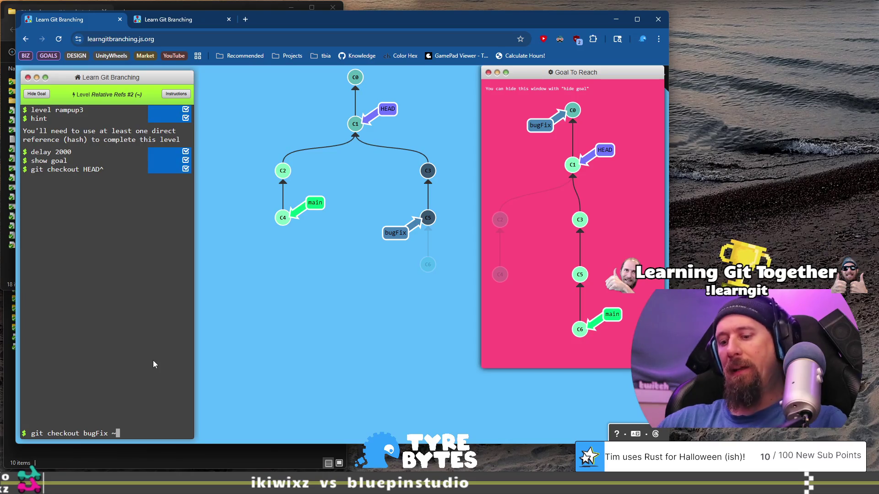
pyautogui.press('BackSpace')
pyautogui.press('BackSpace')
pyautogui.write('~3')
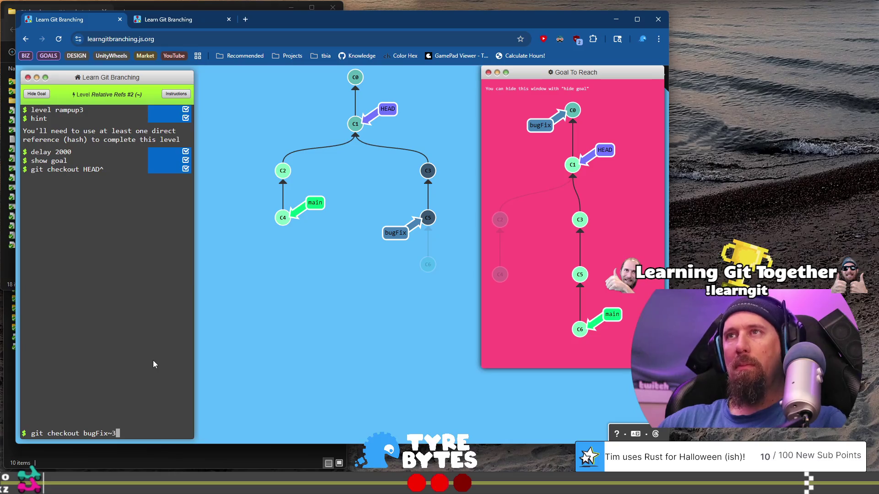
pyautogui.press('Return')
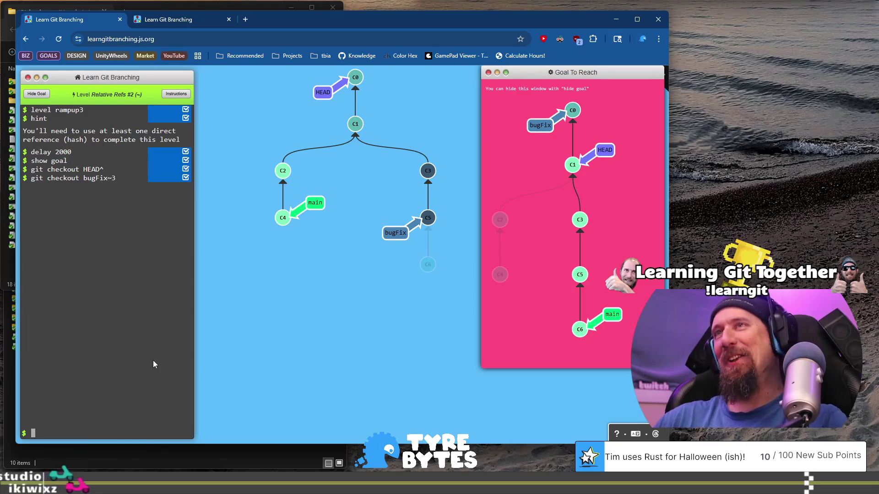
# Try git checkout -f bugFix~3, which is rejected as unsupported
pyautogui.press('Up')
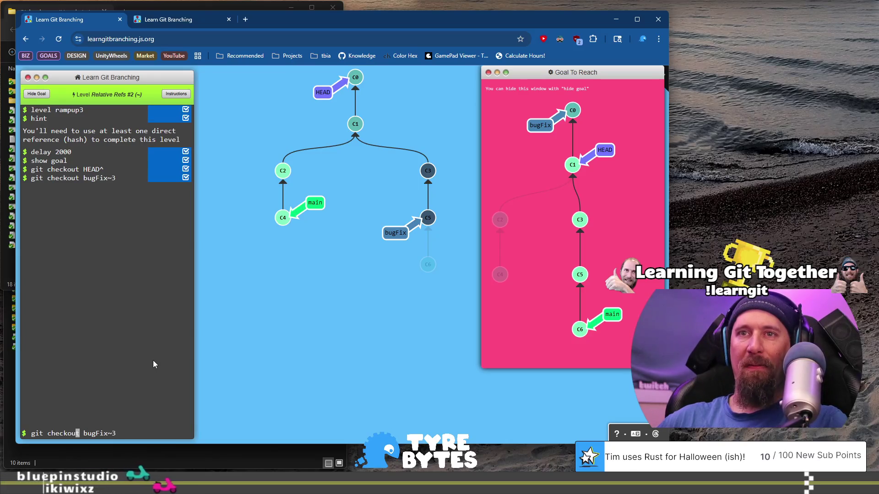
pyautogui.press('Left')
pyautogui.press('Left')
pyautogui.press('Left')
pyautogui.write('-')
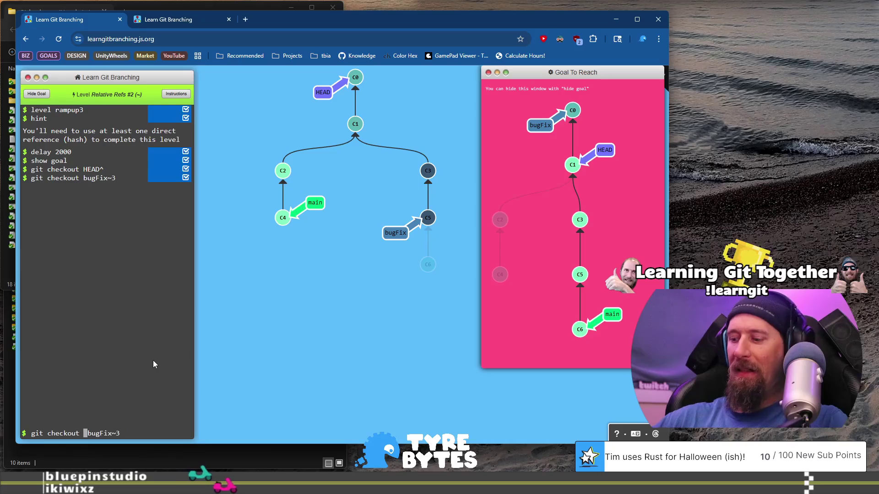
pyautogui.write('f')
pyautogui.press('Return')
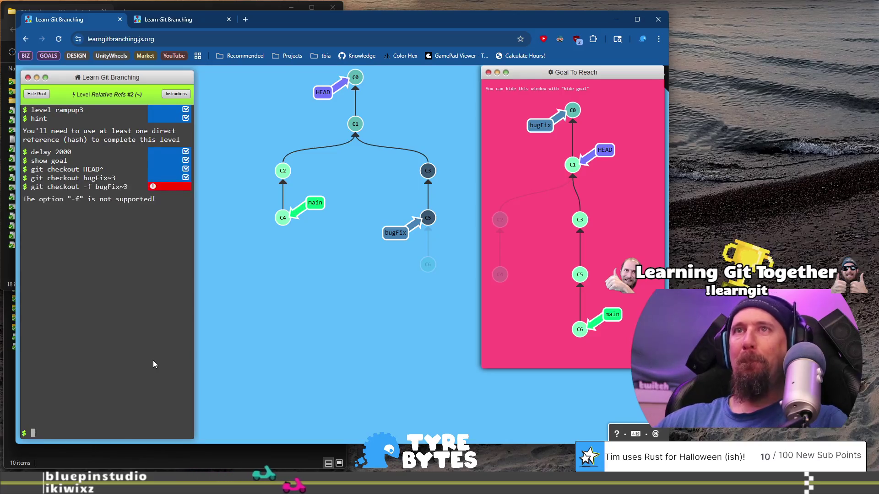
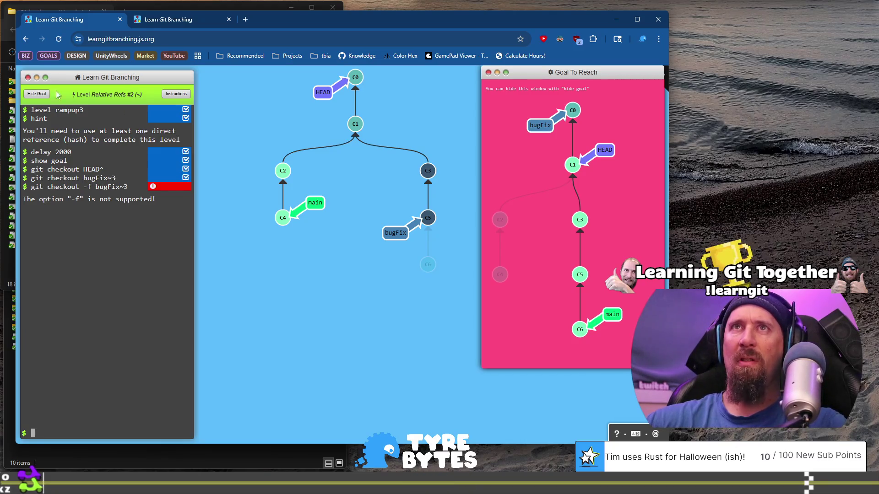
# Reread the level objective, then move, hide and reshow the Goal To Reach window
pyautogui.click(174, 94)
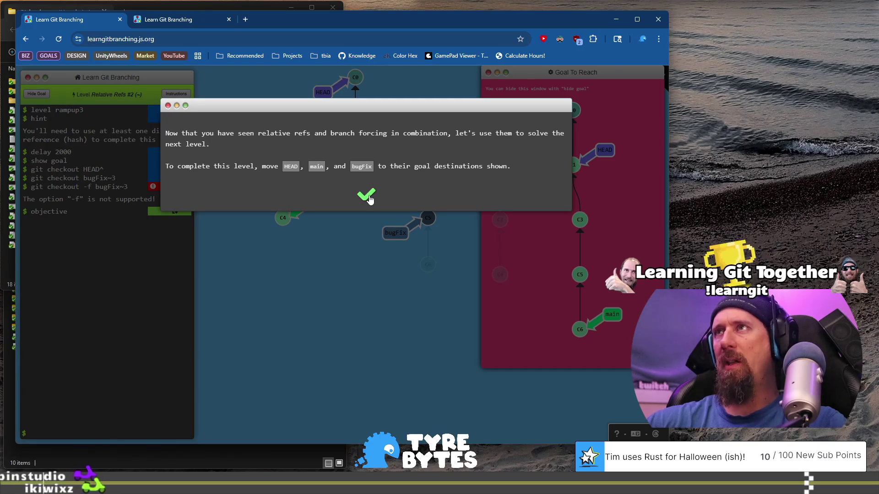
pyautogui.click(368, 197)
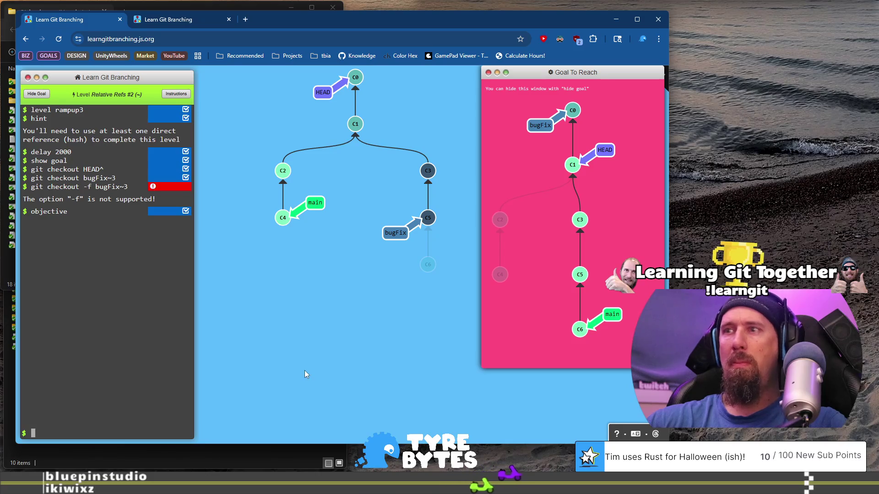
pyautogui.moveTo(636, 74)
pyautogui.mouseDown()
pyautogui.moveTo(521, 150)
pyautogui.moveTo(633, 80)
pyautogui.mouseUp()
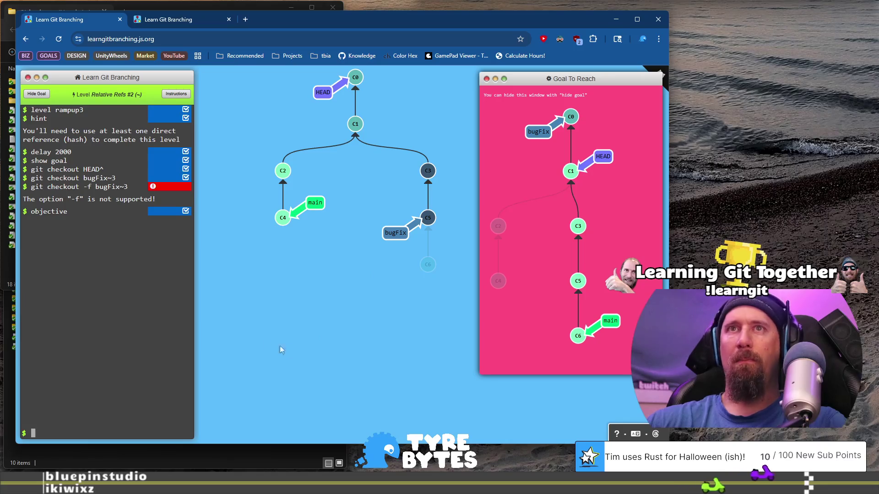
pyautogui.click(35, 97)
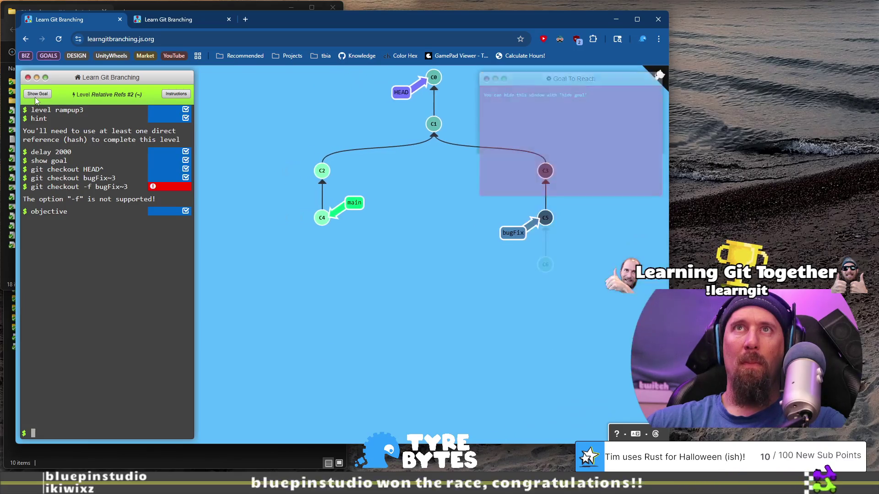
pyautogui.click(35, 93)
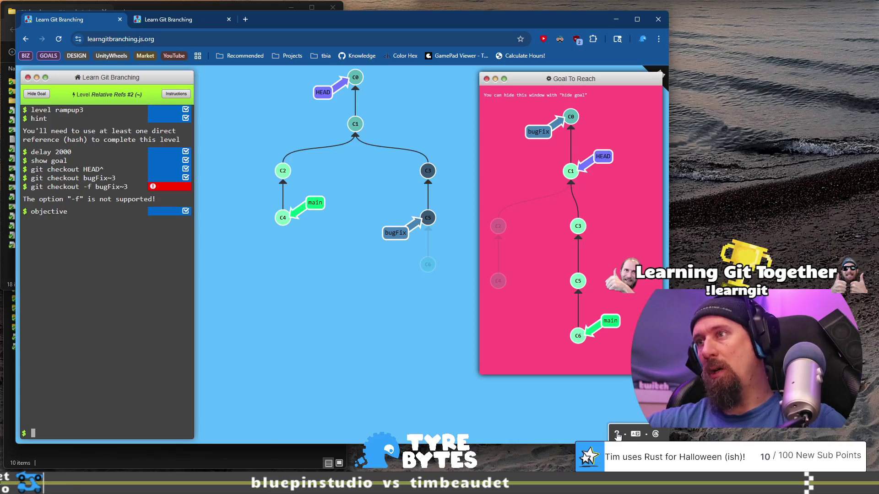
# Expand the command bar, view and close the Help welcome message, then open Levels
pyautogui.click(617, 434)
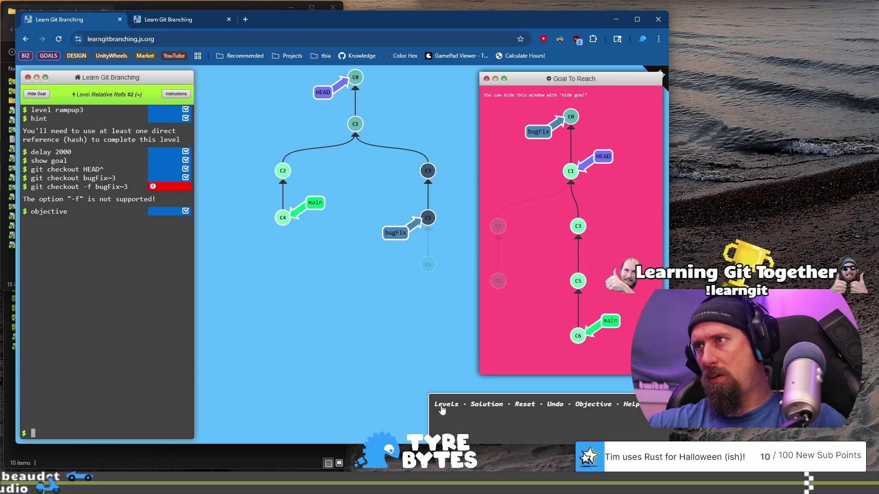
pyautogui.click(631, 405)
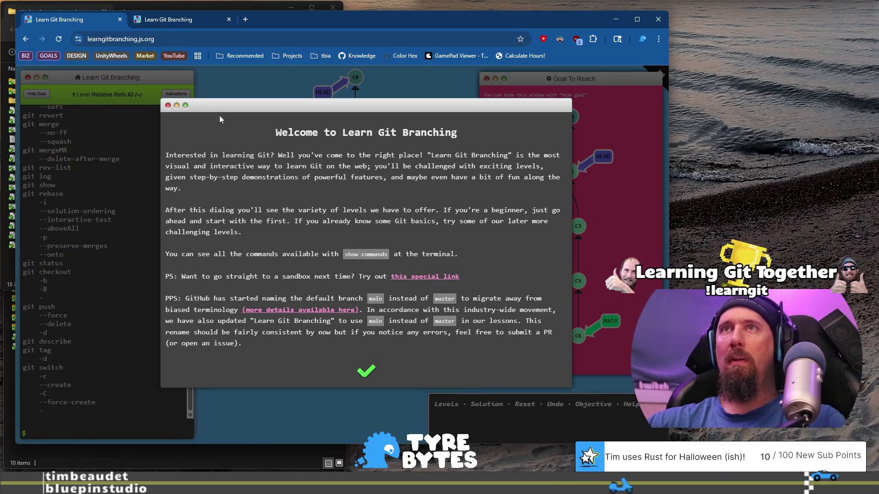
pyautogui.click(168, 107)
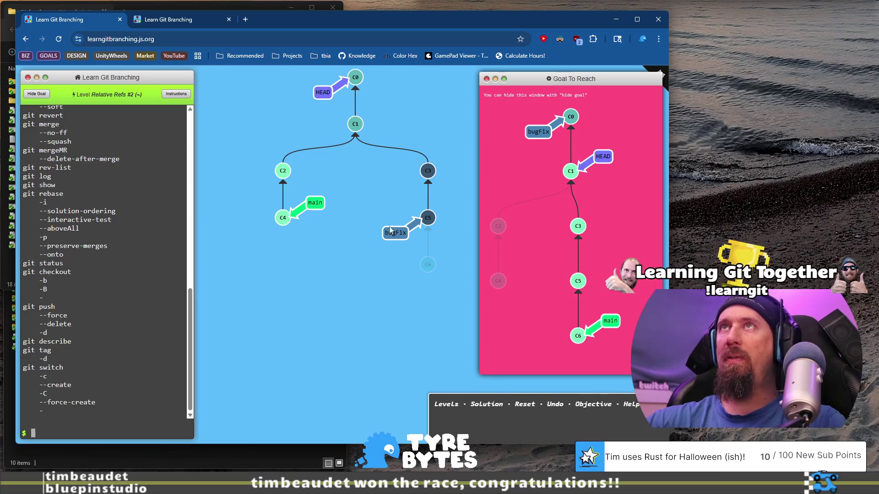
pyautogui.click(446, 404)
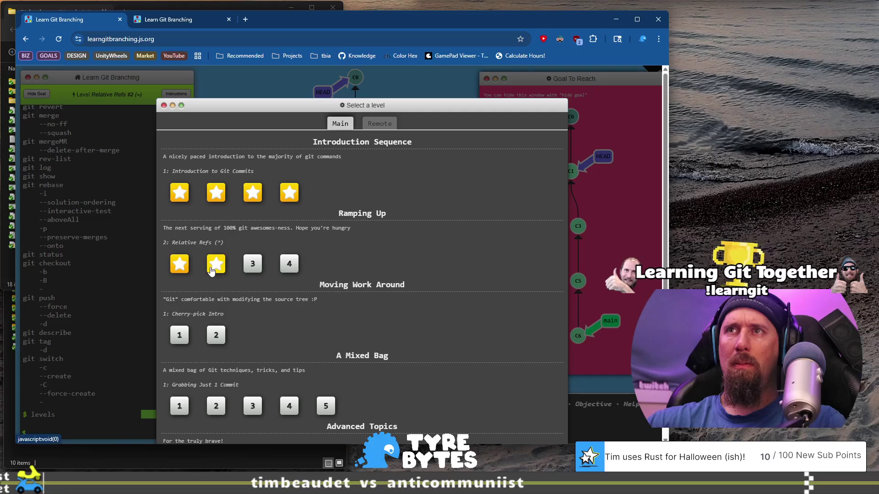
# Start Ramping Up level 3 and run the ~ operator HEAD~4 checkout demo
pyautogui.click(263, 268)
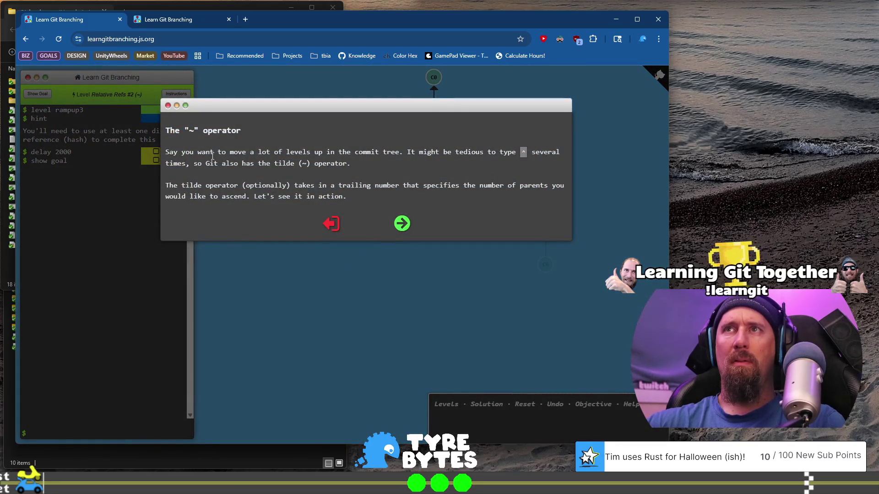
pyautogui.moveTo(211, 157); pyautogui.dragTo(364, 175)
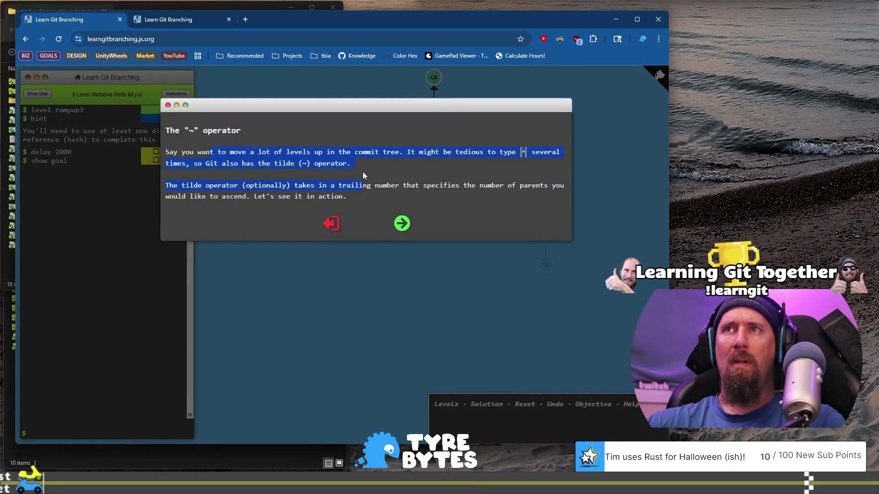
pyautogui.click(403, 224)
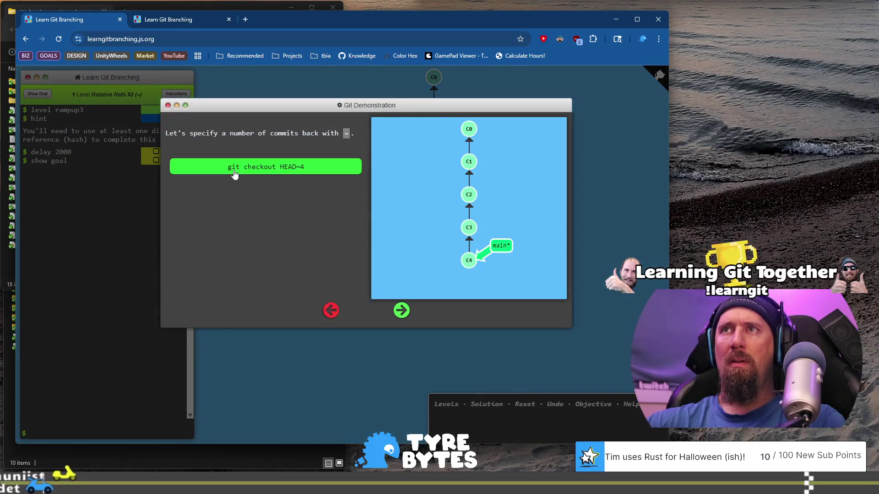
pyautogui.click(234, 173)
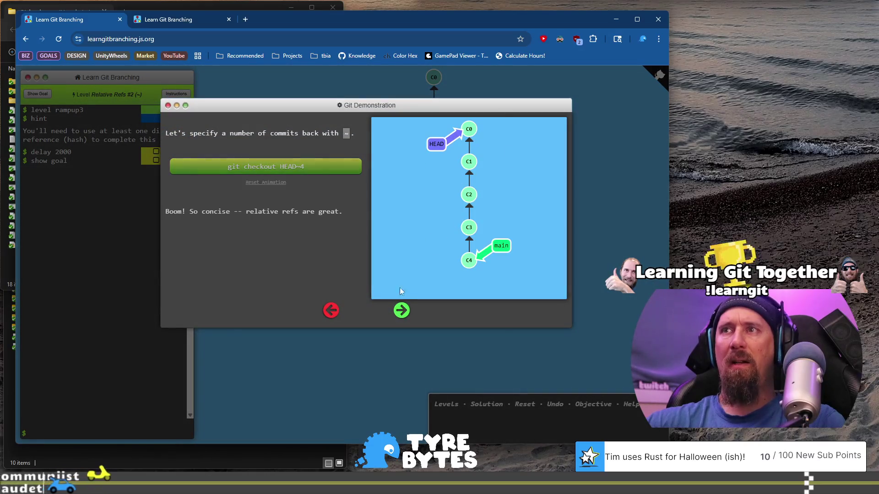
# Read the branch forcing page, highlighting the git branch -f example and real-git note
pyautogui.click(401, 315)
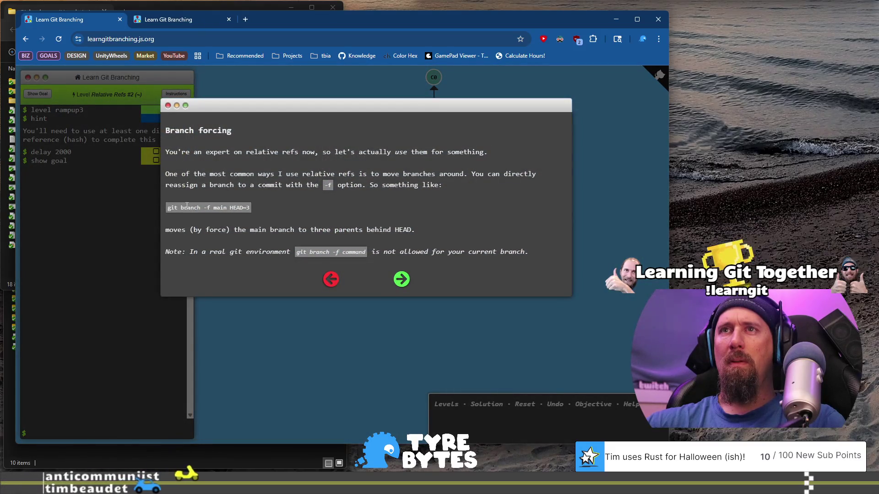
pyautogui.moveTo(201, 229)
pyautogui.mouseDown()
pyautogui.moveTo(201, 208)
pyautogui.moveTo(257, 207)
pyautogui.mouseUp()
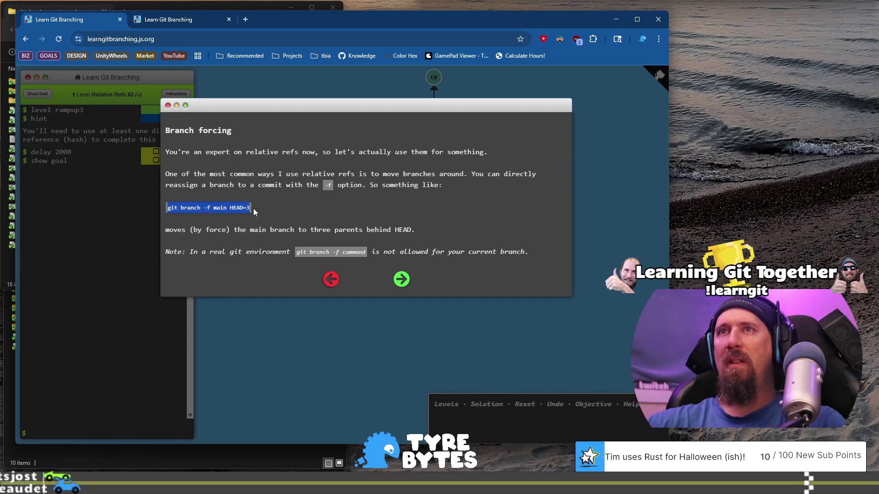
pyautogui.click(254, 208)
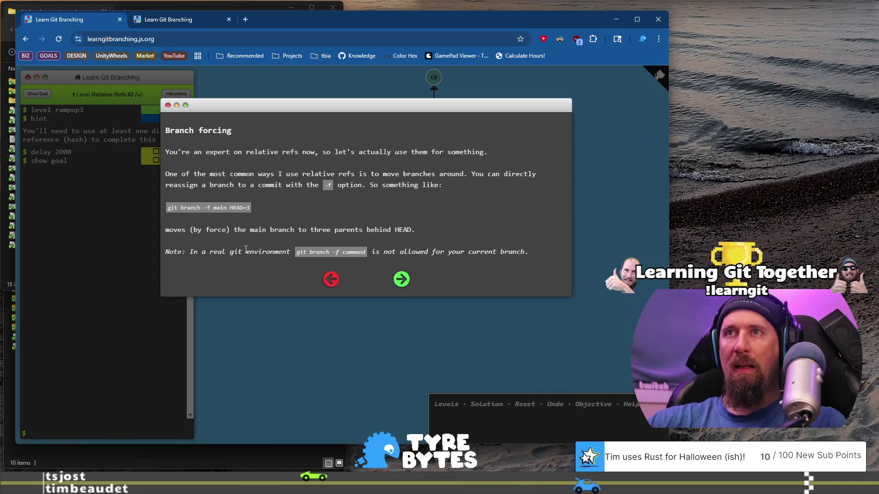
pyautogui.moveTo(210, 252); pyautogui.dragTo(526, 251)
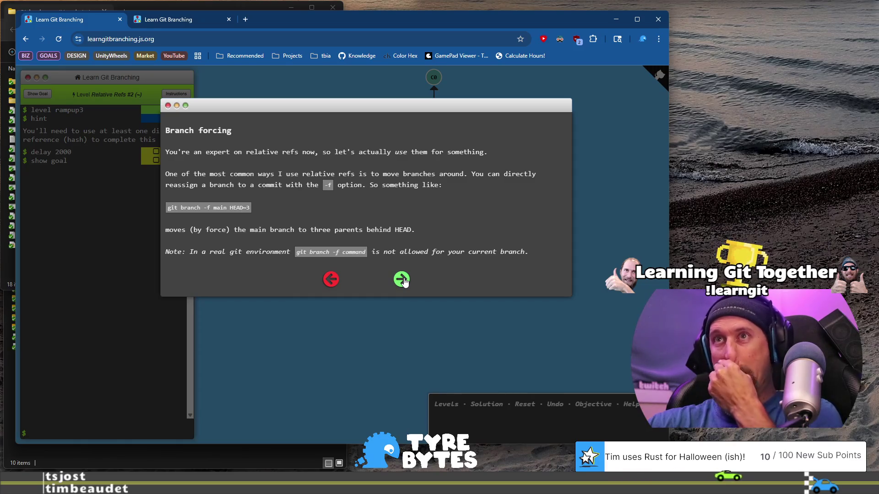
# Run the git branch -f main HEAD~3 demo and close the intro to begin the level
pyautogui.click(405, 283)
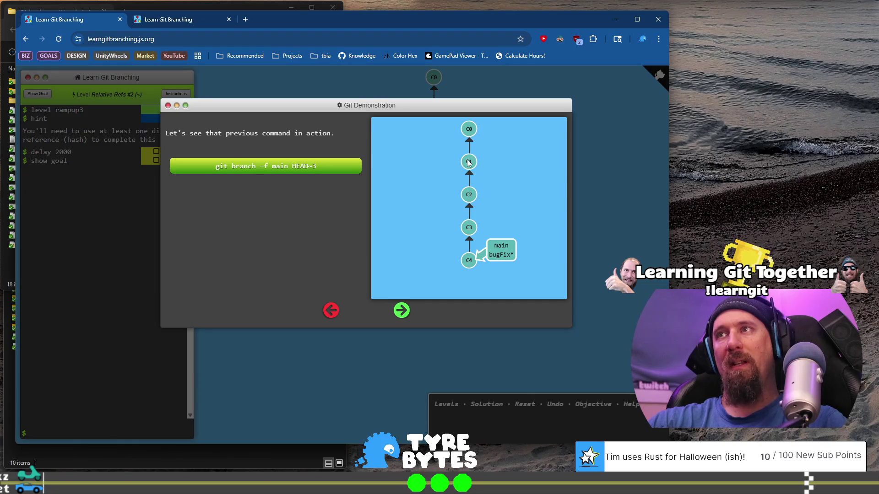
pyautogui.click(281, 166)
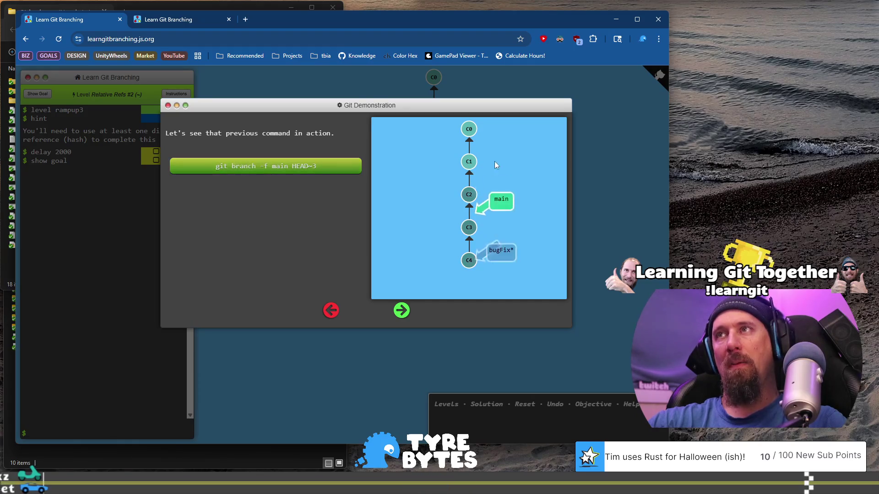
pyautogui.click(403, 308)
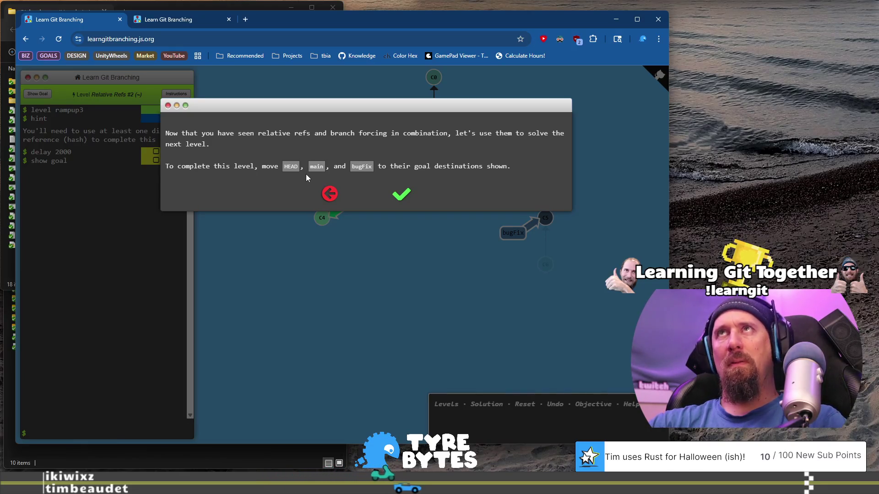
pyautogui.click(401, 196)
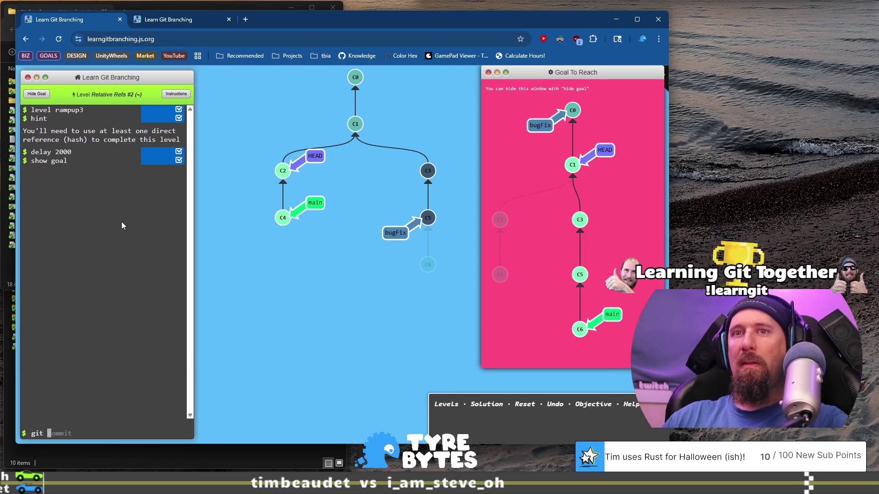
# Run git checkout HEAD^ to move HEAD to C1, then start a git branch command
pyautogui.write('checkout HEAD^')
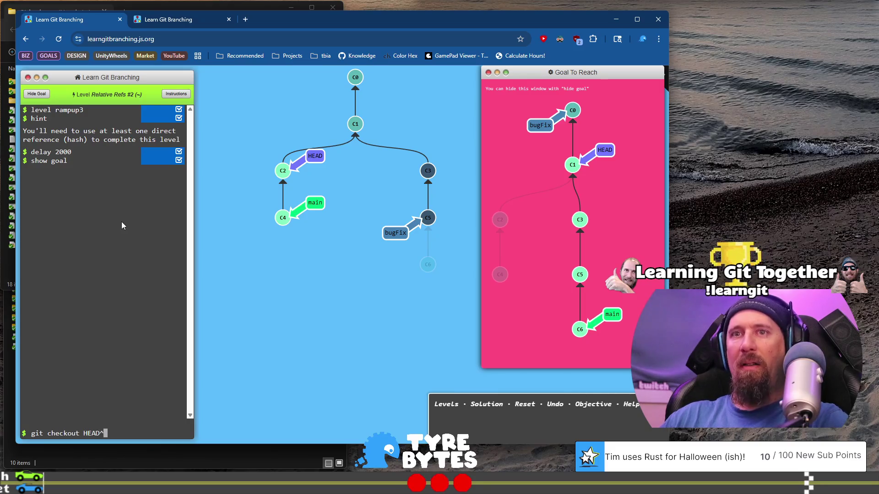
pyautogui.press('Return')
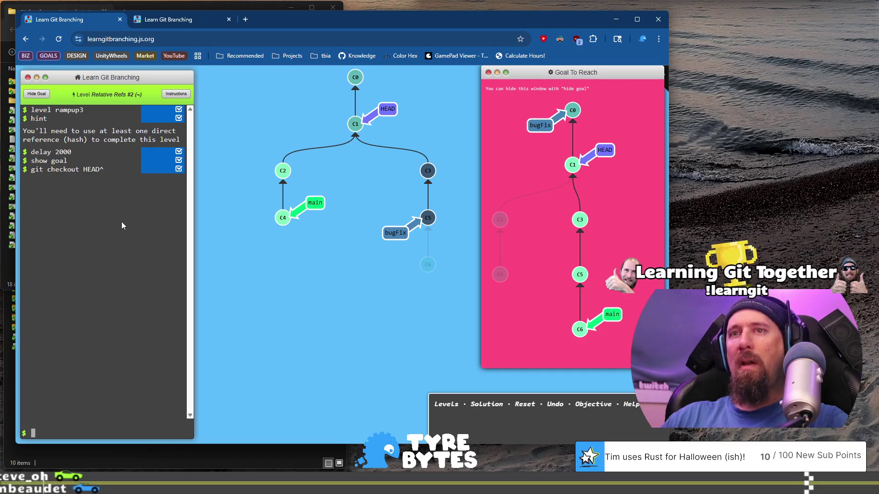
pyautogui.write('ghi')
pyautogui.press('BackSpace')
pyautogui.press('BackSpace')
pyautogui.write('it ')
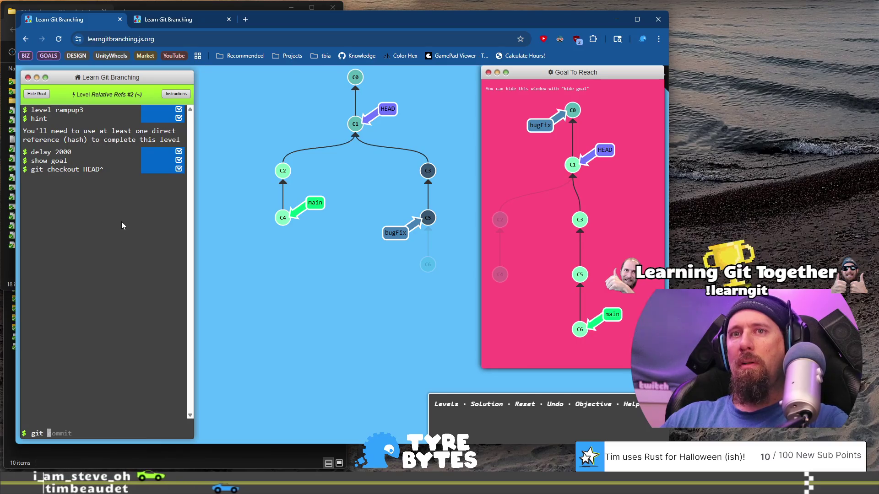
pyautogui.write('branch')
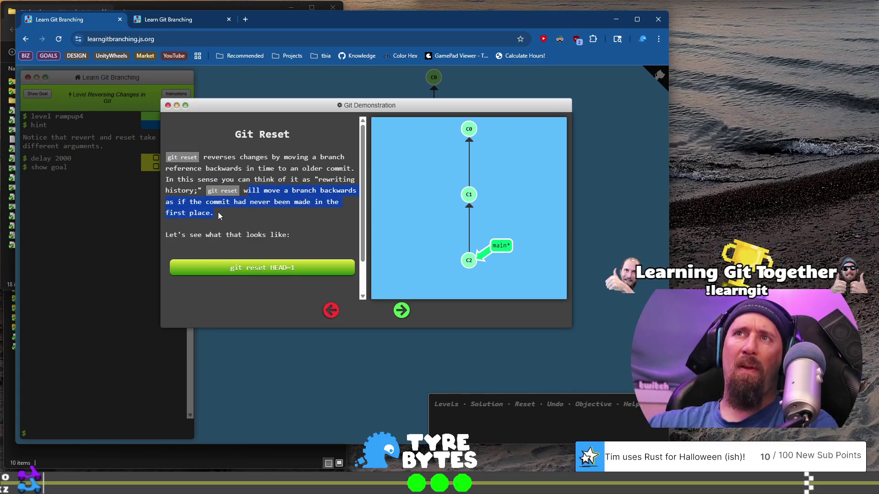
pyautogui.scroll(-1, 218, 212)
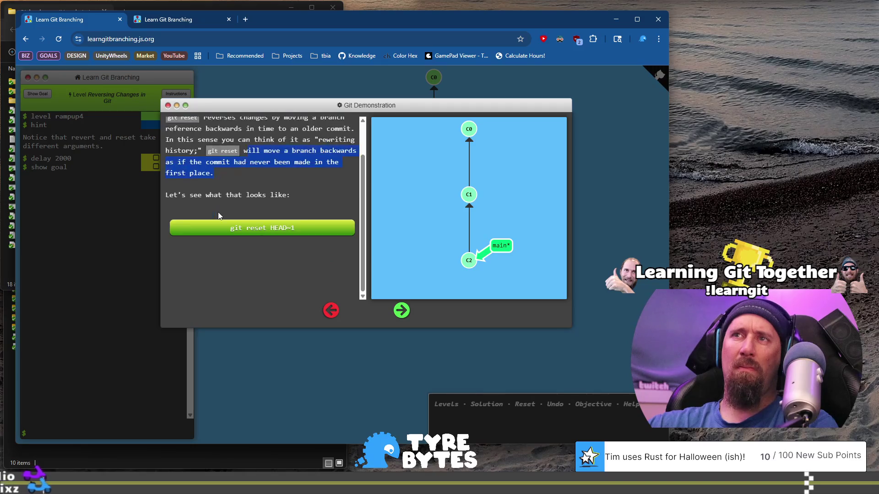
pyautogui.scroll(1, 218, 213)
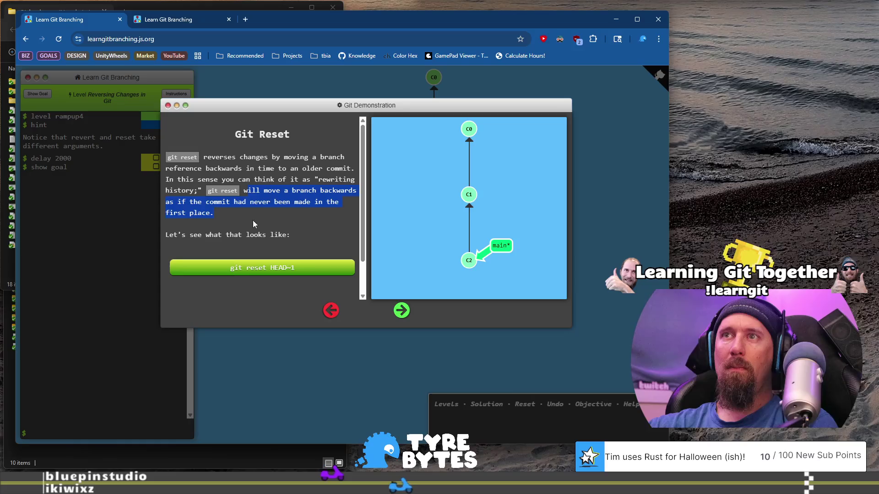
pyautogui.moveTo(287, 235); pyautogui.dragTo(229, 234)
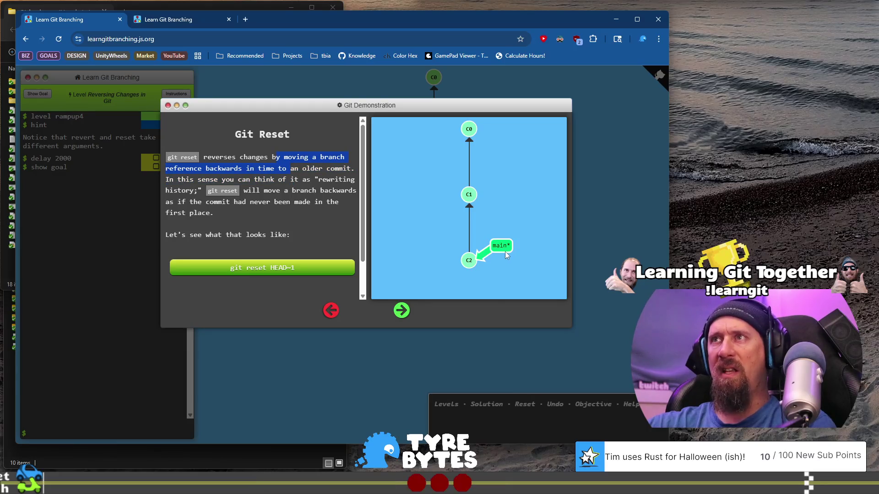
# Advance past the reset demo to the Git Revert page and play git revert HEAD
pyautogui.click(401, 311)
pyautogui.press('Right')
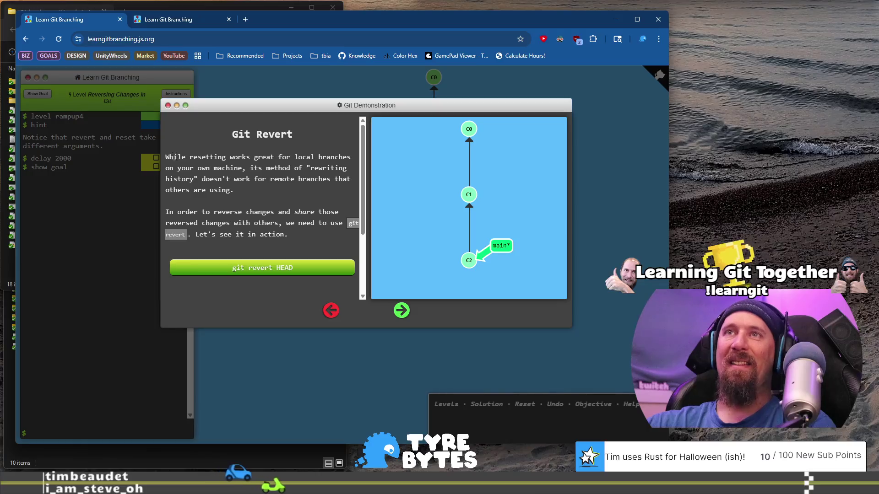
pyautogui.moveTo(165, 157)
pyautogui.mouseDown()
pyautogui.moveTo(230, 201)
pyautogui.moveTo(251, 158)
pyautogui.moveTo(275, 158)
pyautogui.moveTo(247, 169)
pyautogui.moveTo(293, 172)
pyautogui.moveTo(235, 190)
pyautogui.mouseUp()
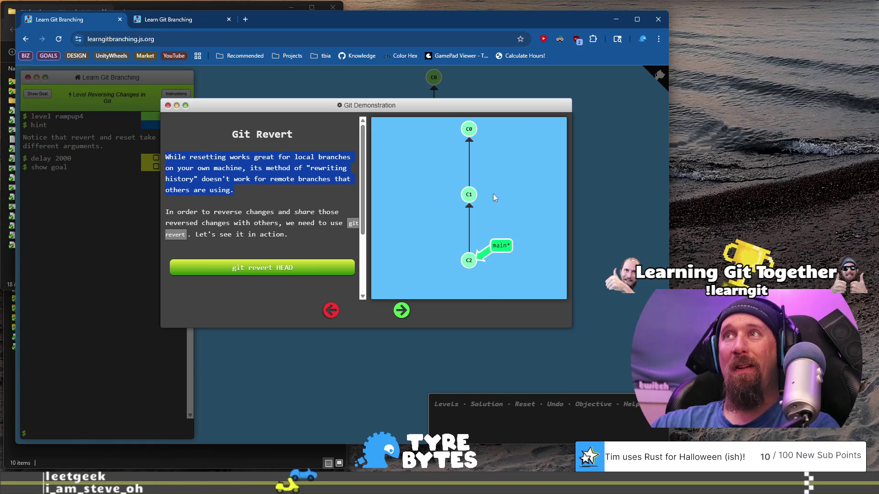
pyautogui.click(291, 270)
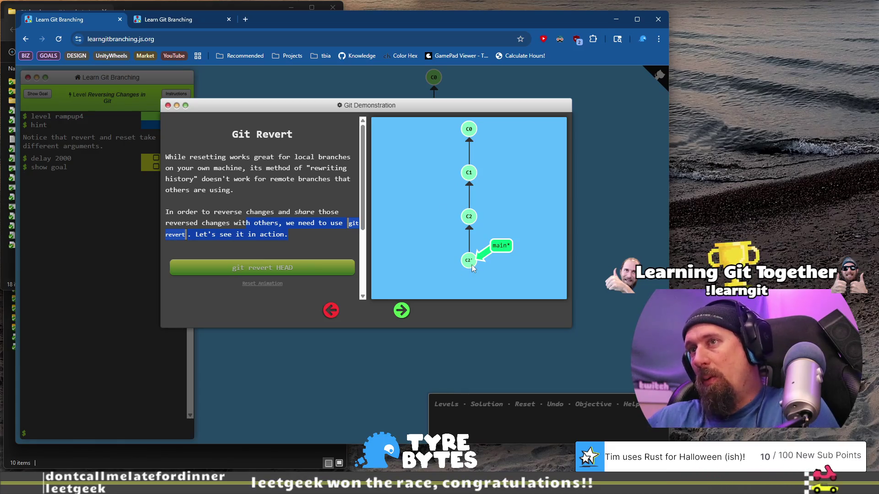
# Read the objective: reverse the latest commit on both local and pushed, one per branch
pyautogui.click(402, 311)
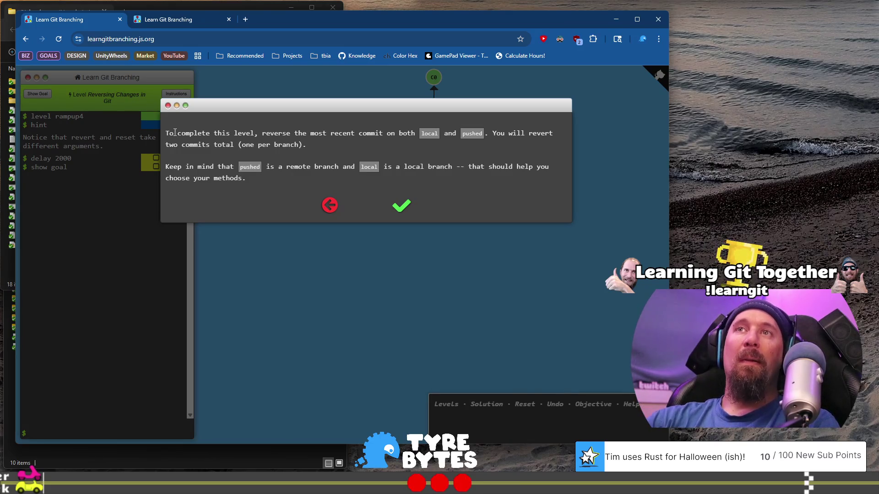
pyautogui.moveTo(264, 134); pyautogui.dragTo(313, 134)
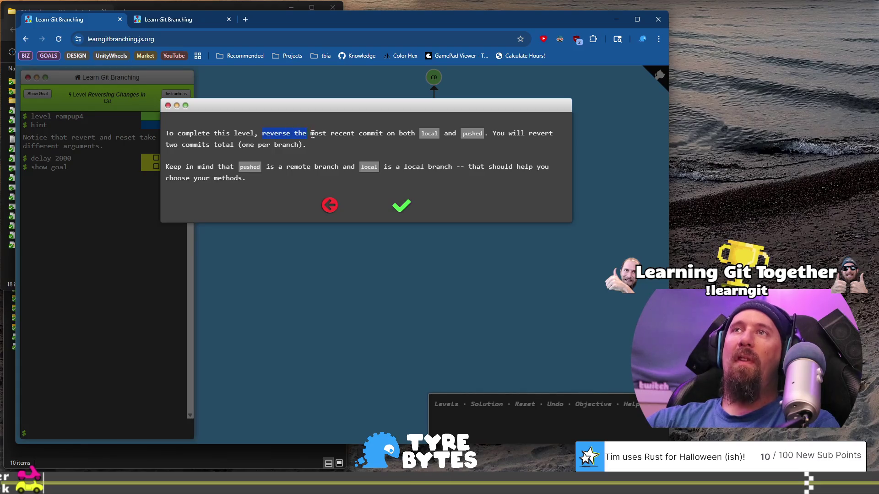
pyautogui.moveTo(413, 133)
pyautogui.mouseDown()
pyautogui.moveTo(514, 133)
pyautogui.moveTo(337, 133)
pyautogui.moveTo(402, 133)
pyautogui.mouseUp()
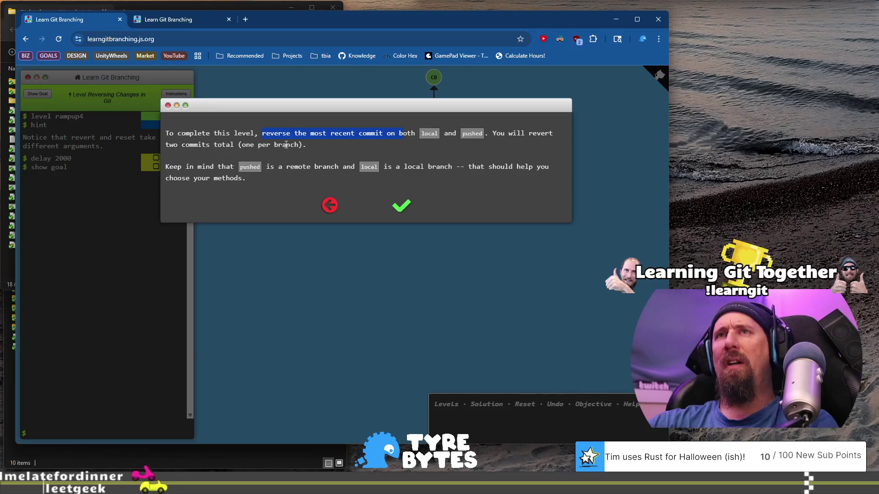
pyautogui.moveTo(303, 145); pyautogui.dragTo(213, 146)
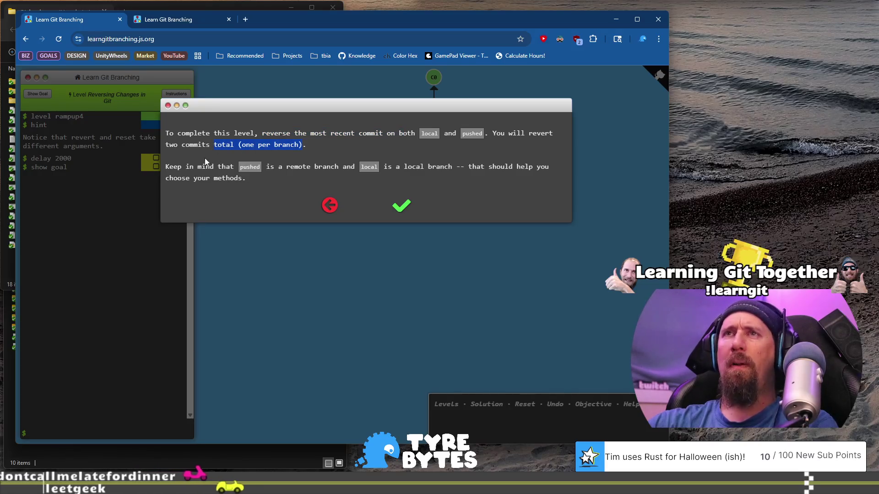
pyautogui.click(183, 168)
pyautogui.moveTo(183, 168)
pyautogui.mouseDown()
pyautogui.moveTo(490, 167)
pyautogui.moveTo(410, 172)
pyautogui.mouseUp()
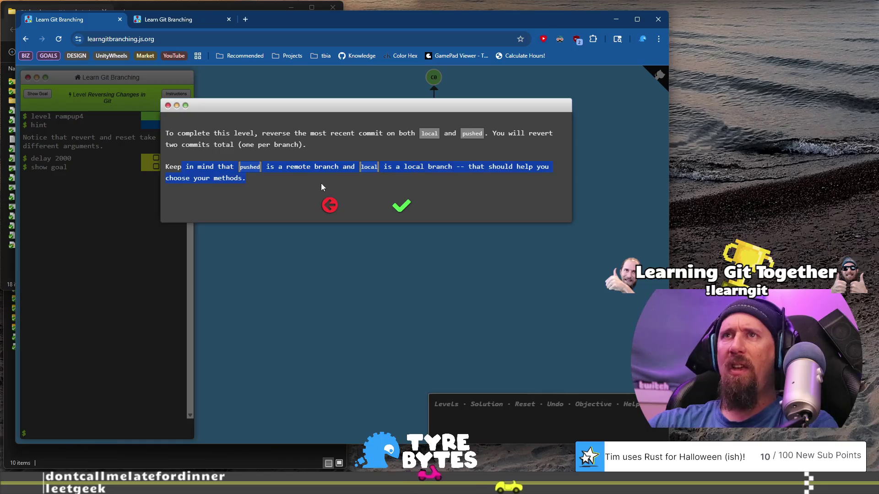
pyautogui.click(268, 180)
# Run git reset HEAD^ so local returns to C1, then enter git checkout pushed
pyautogui.click(399, 204)
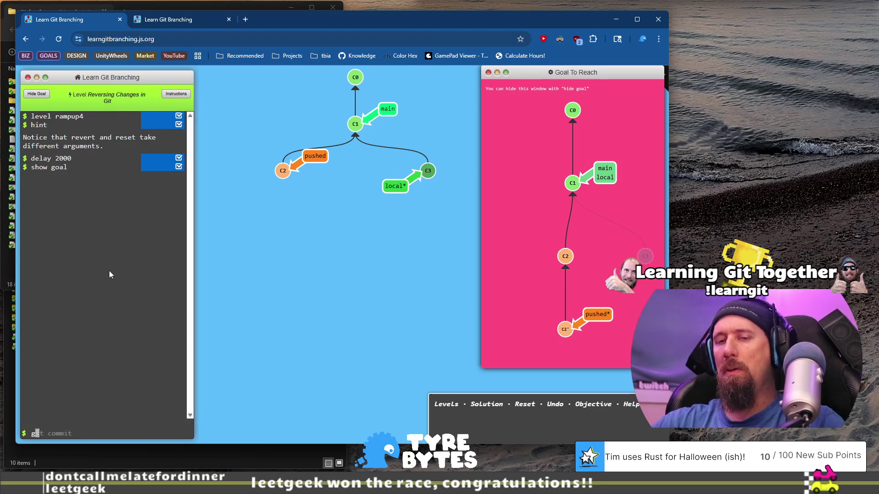
pyautogui.write('it rev')
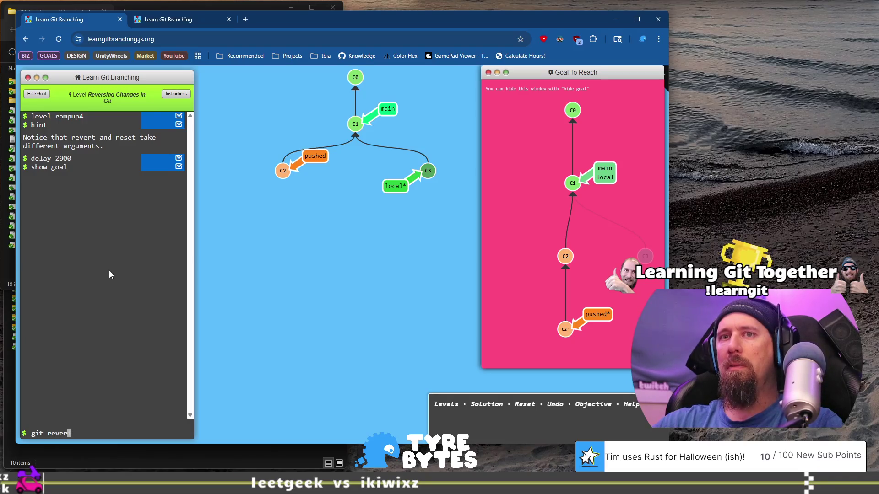
pyautogui.press('BackSpace')
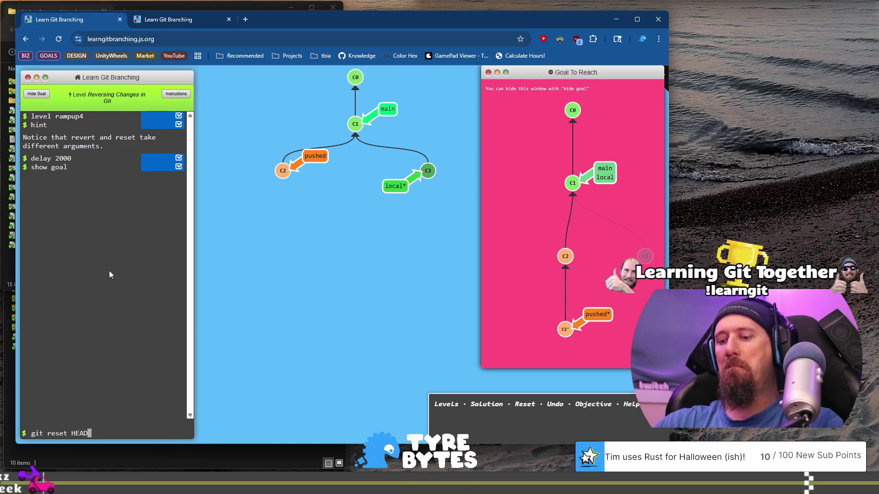
pyautogui.write('^')
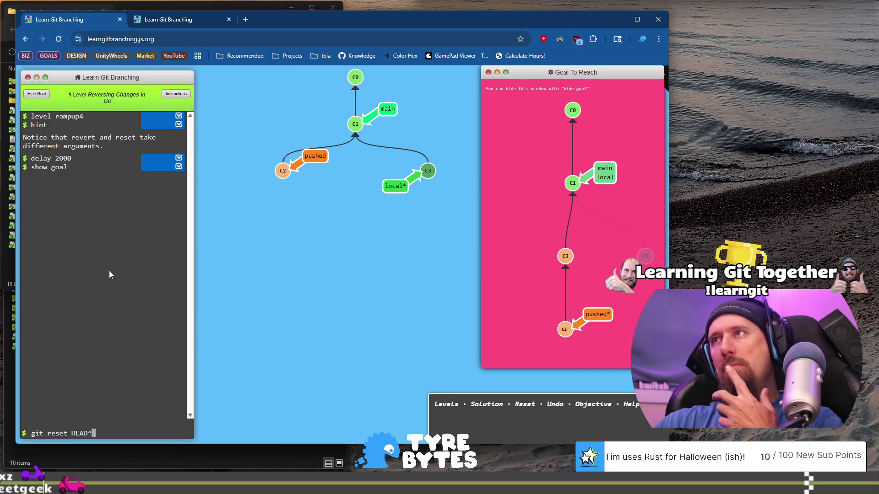
pyautogui.press('Return')
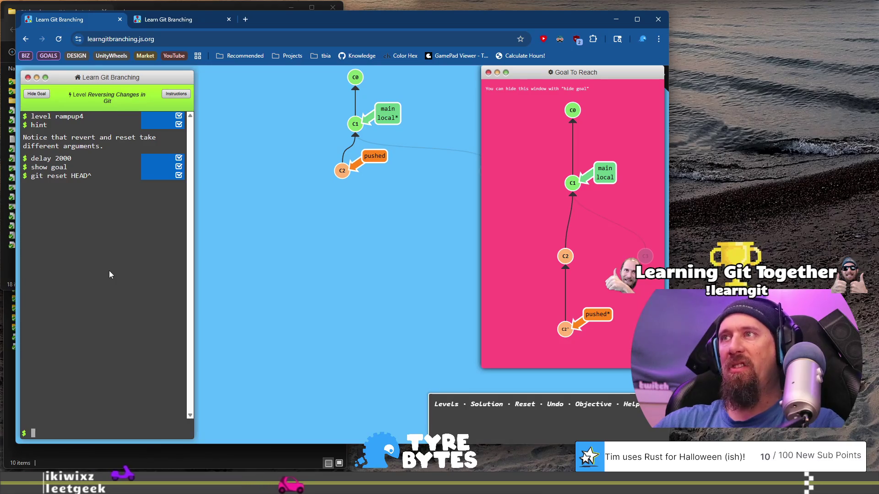
pyautogui.write('git checkout ')
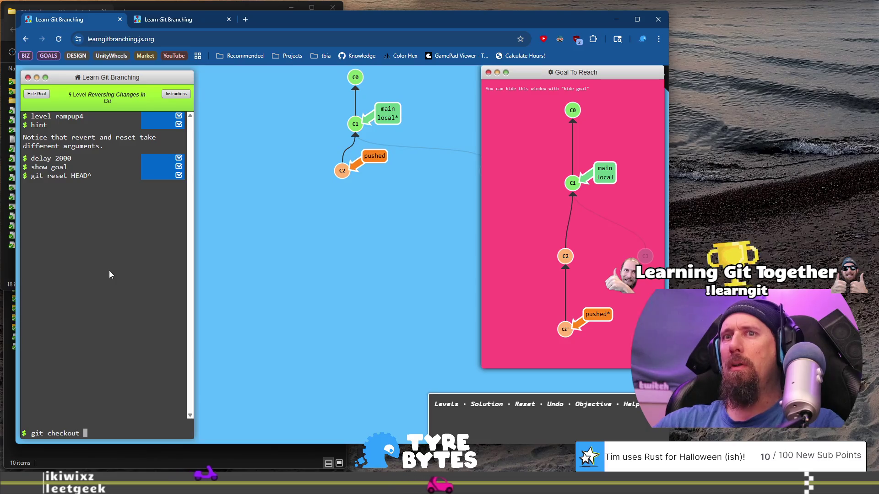
pyautogui.write('pushed')
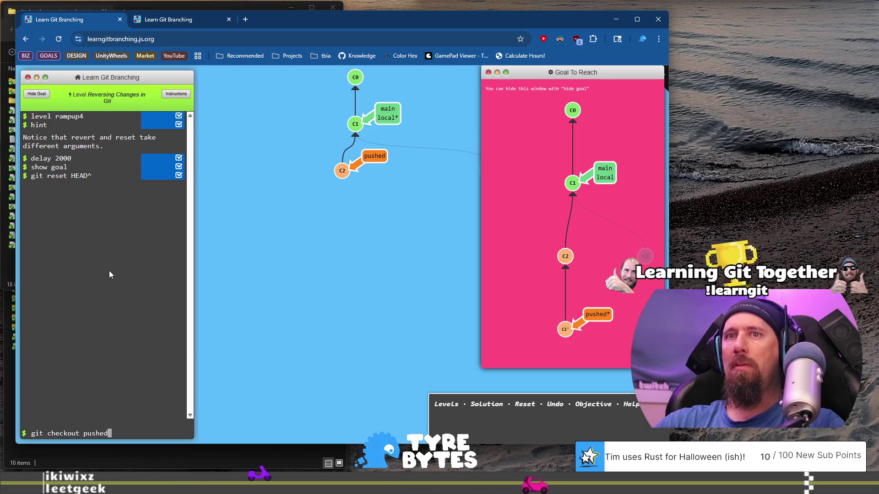
# Check out pushed, then correct a bare git revert to git revert pushed and run it
pyautogui.press('Return')
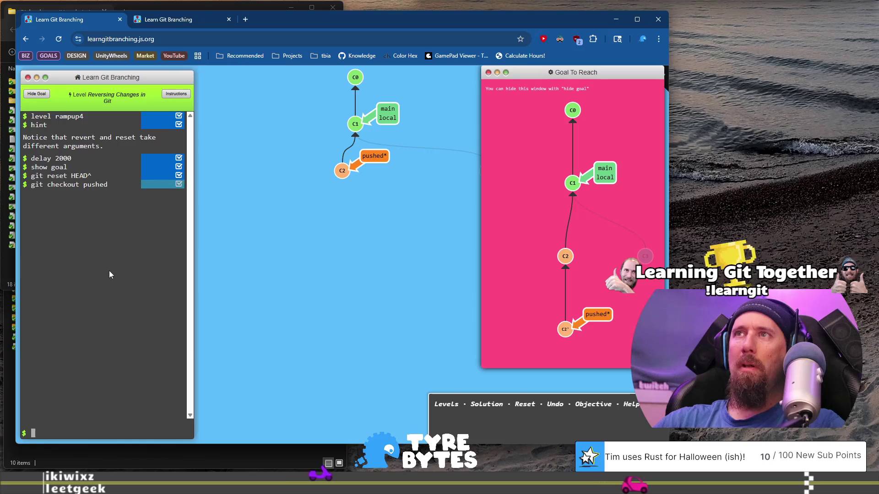
pyautogui.write('git revert p')
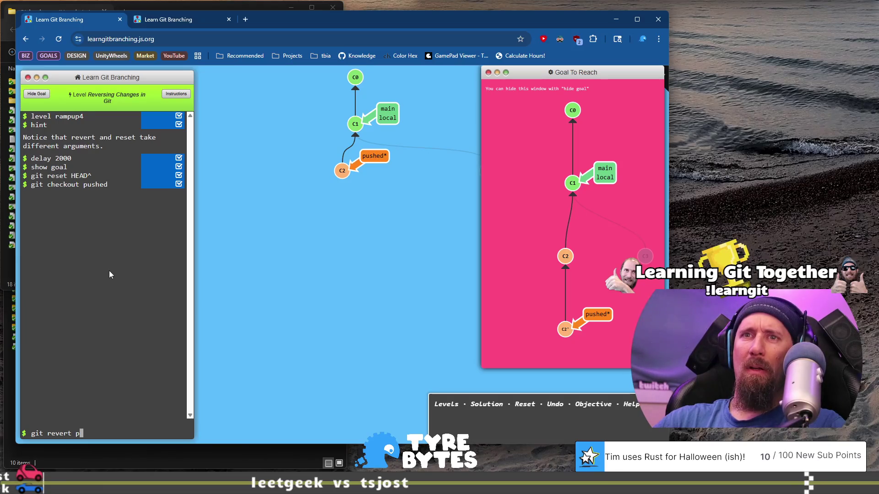
pyautogui.press('Return')
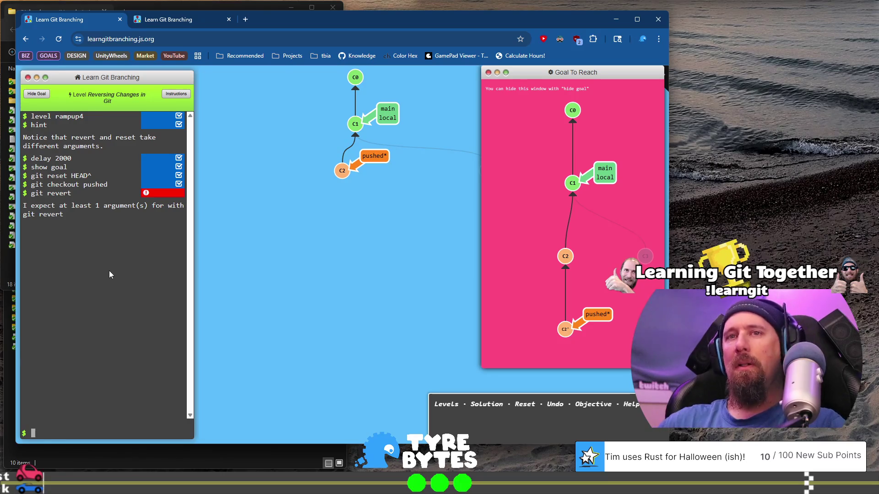
pyautogui.press('Up')
pyautogui.write('ed')
pyautogui.press('Return')
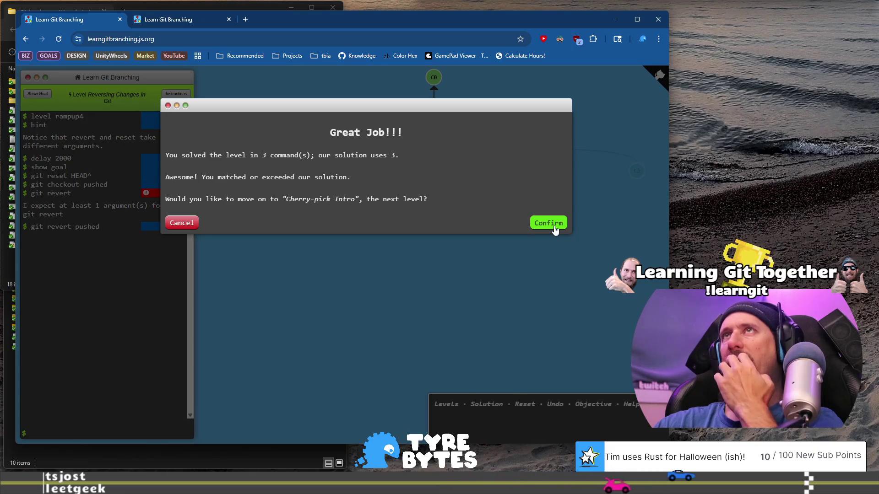
# Accept moving on to the Cherry-pick Intro level
pyautogui.click(554, 226)
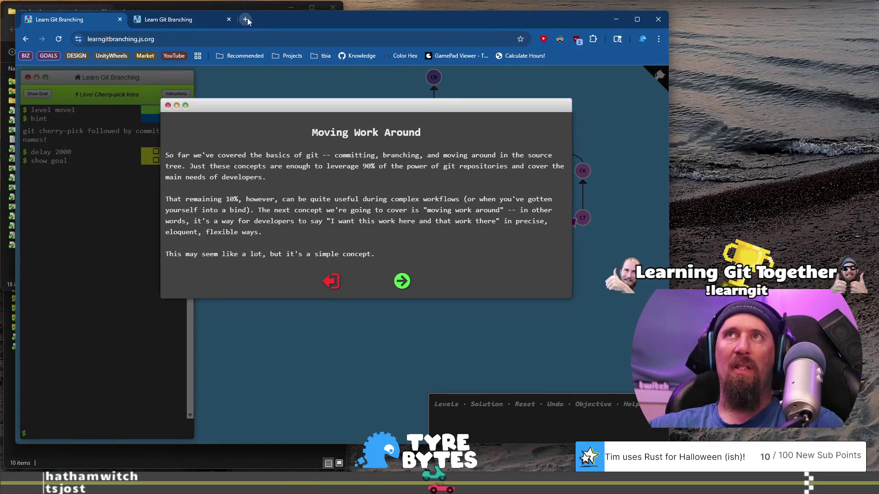
# Open the knowledge_base repository's notes folder in a new tab and show the Add file options
pyautogui.click(246, 19)
pyautogui.write('know')
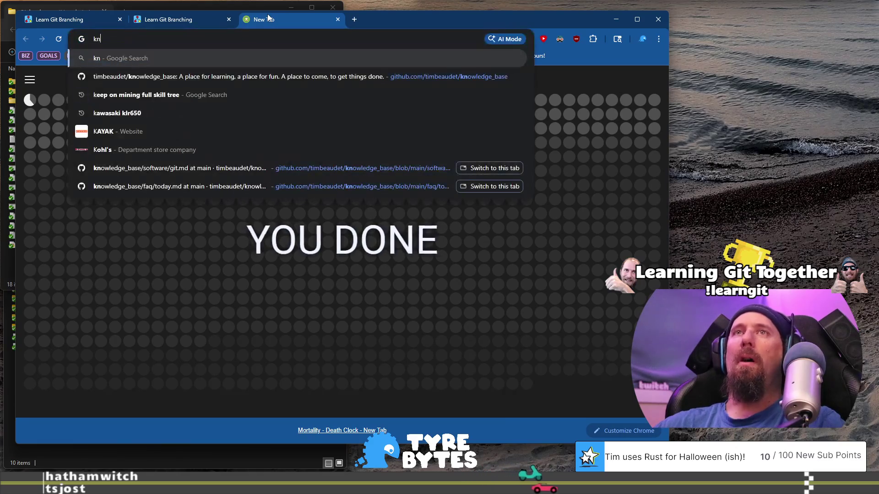
pyautogui.press('Return')
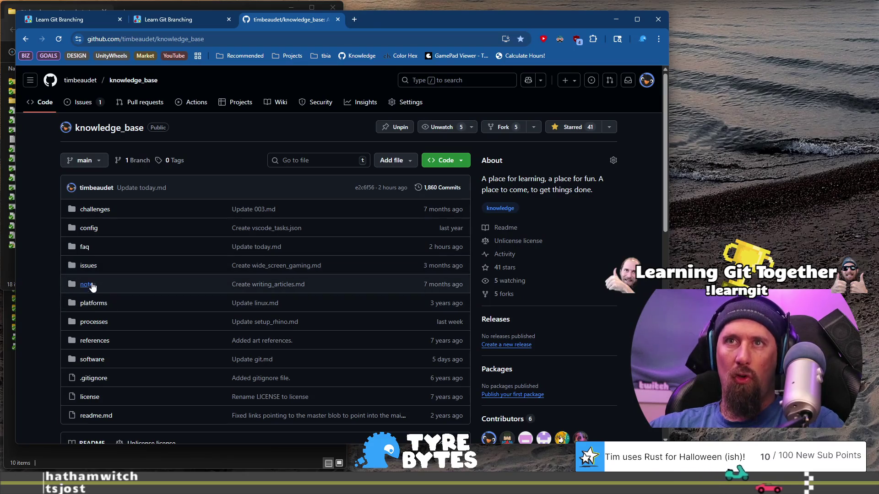
pyautogui.click(129, 277)
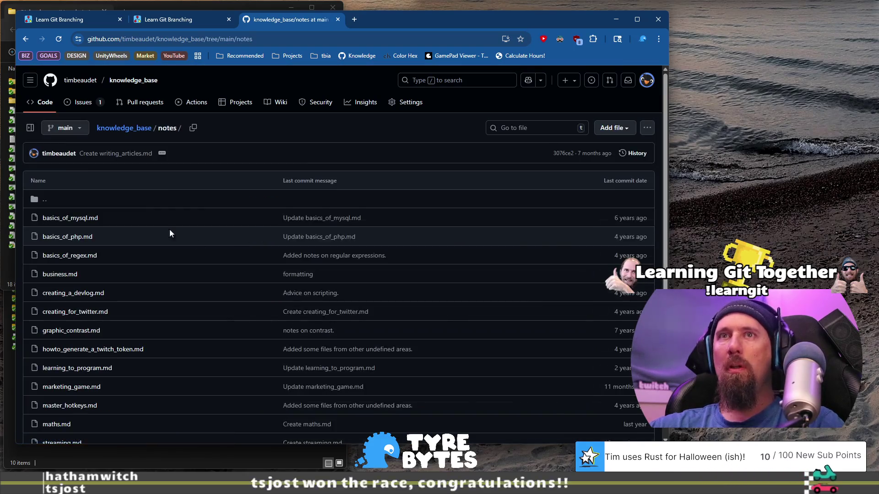
pyautogui.click(618, 131)
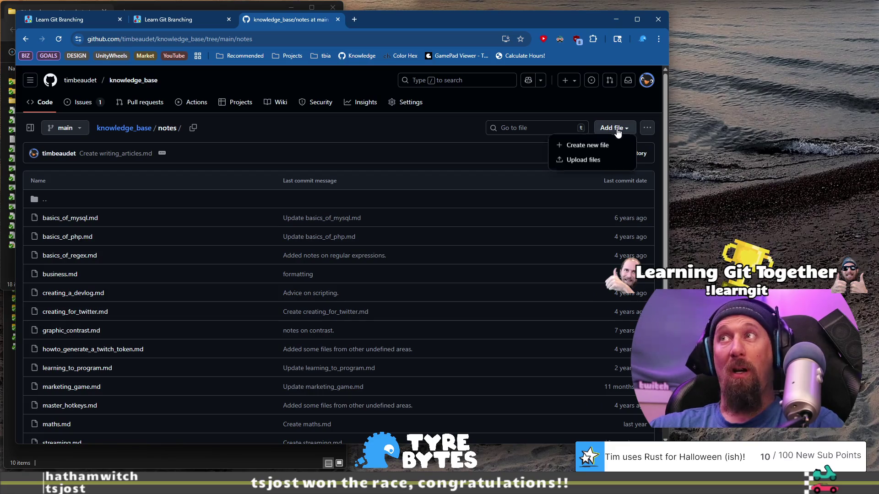
# Create a new file in notes named 20251020_learning_git.md
pyautogui.click(590, 154)
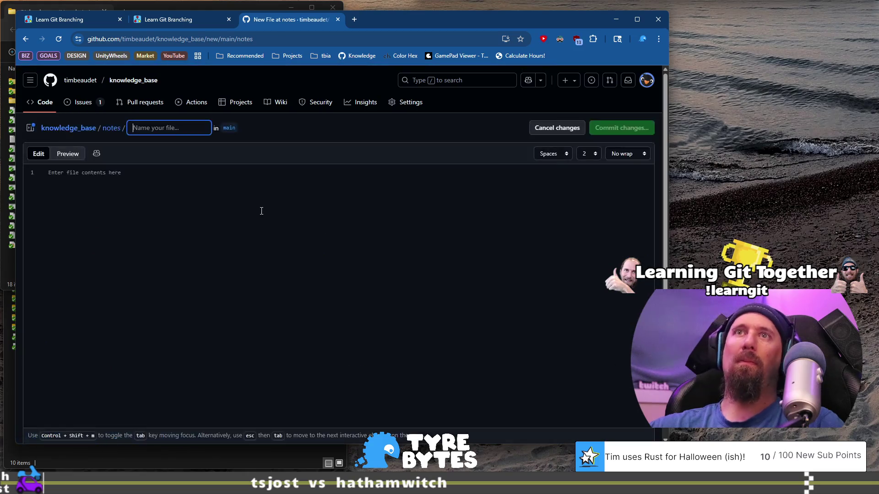
pyautogui.write('20251020_')
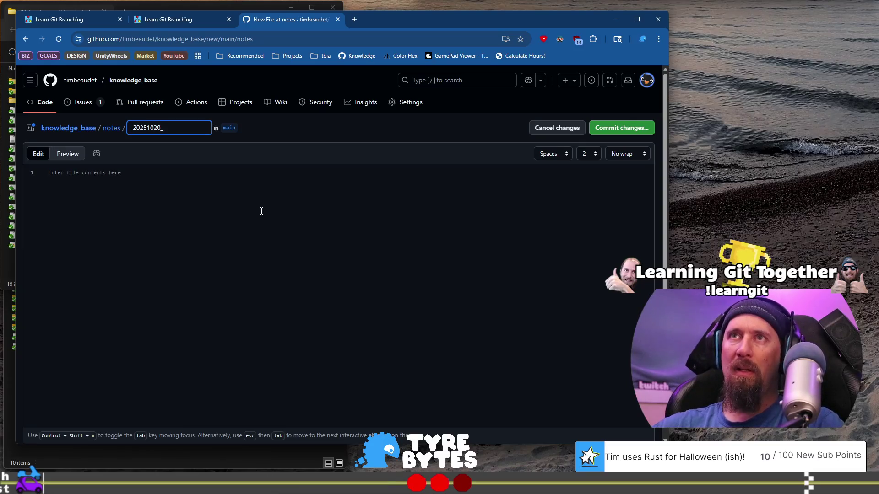
pyautogui.write('learning')
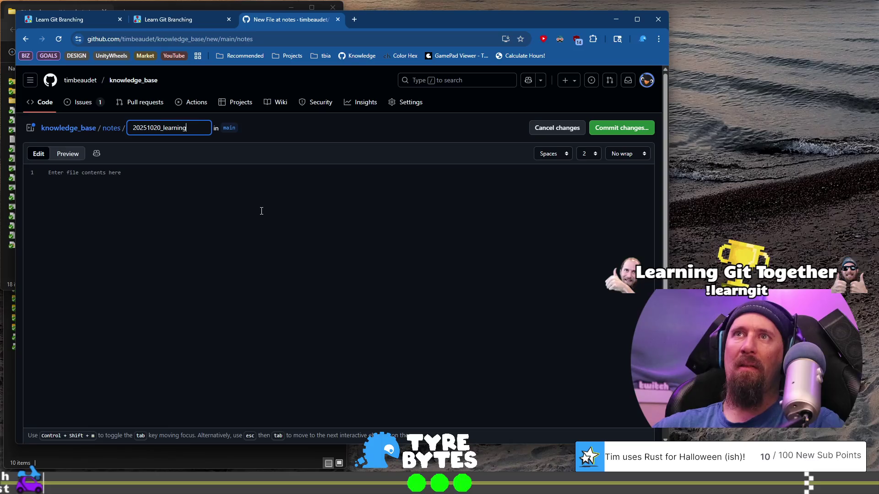
pyautogui.write('_git.md')
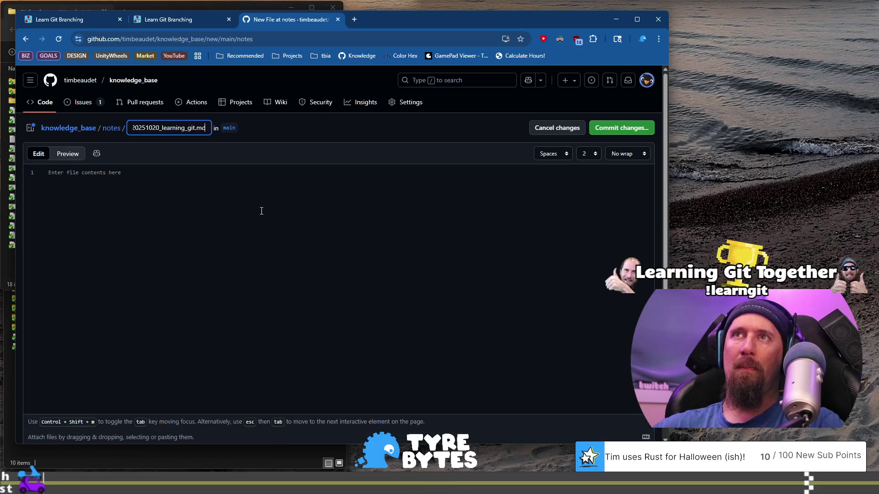
# Write the heading '# Day of Learning Git' followed by blank lines
pyautogui.click(274, 205)
pyautogui.write('# Da')
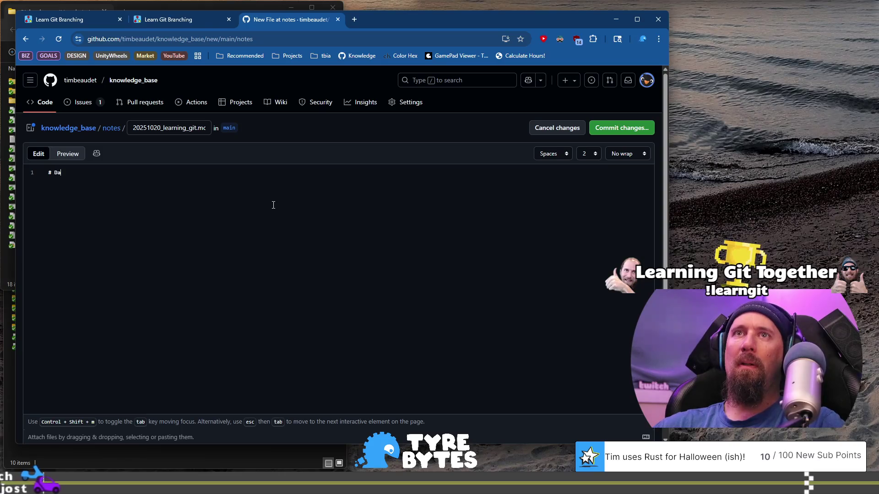
pyautogui.write('y of Learning G')
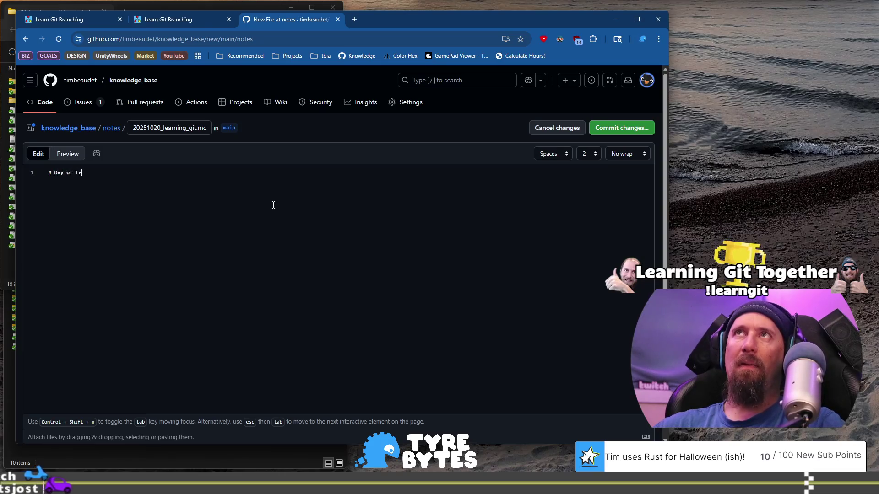
pyautogui.write('it')
pyautogui.press('Return')
pyautogui.press('Return')
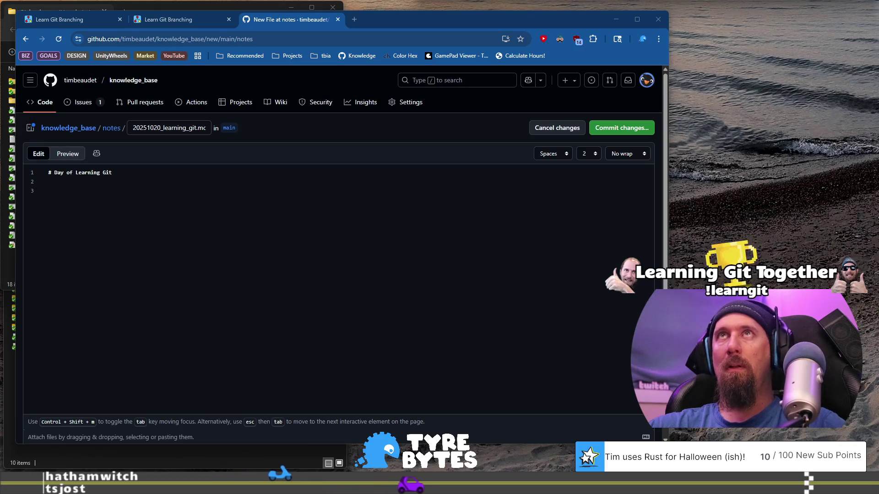
pyautogui.click(217, 193)
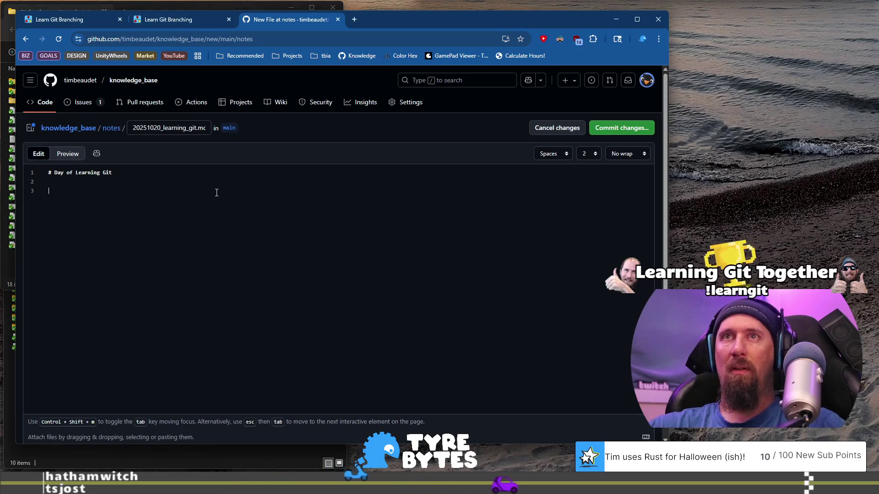
# Paste the learngitbranching.js.org link and note that git reset rewrites history as if a commit never took place
pyautogui.write('https://learngitbranching.js.org/')
pyautogui.press('Return')
pyautogui.press('Return')
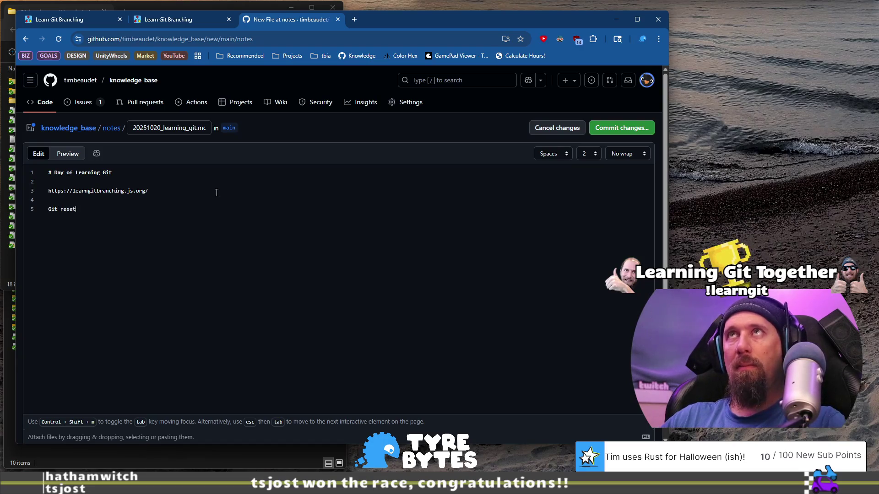
pyautogui.write(' can be used on LOCAL branches')
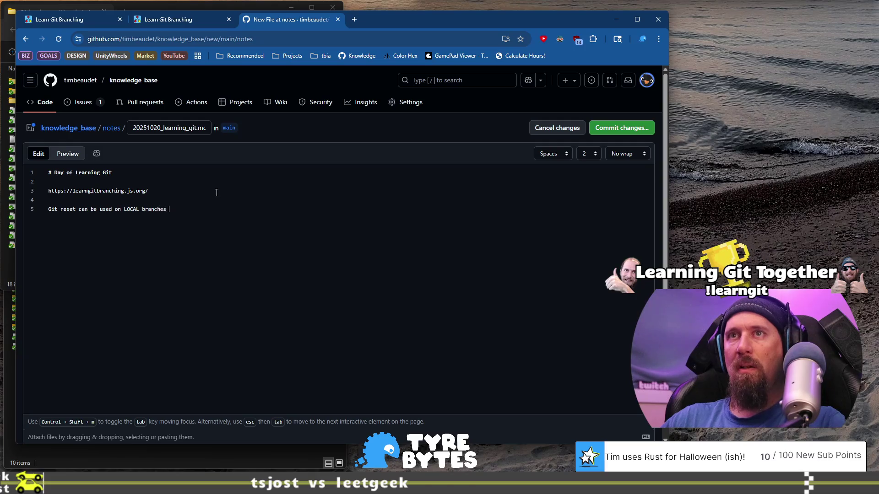
pyautogui.write('to t')
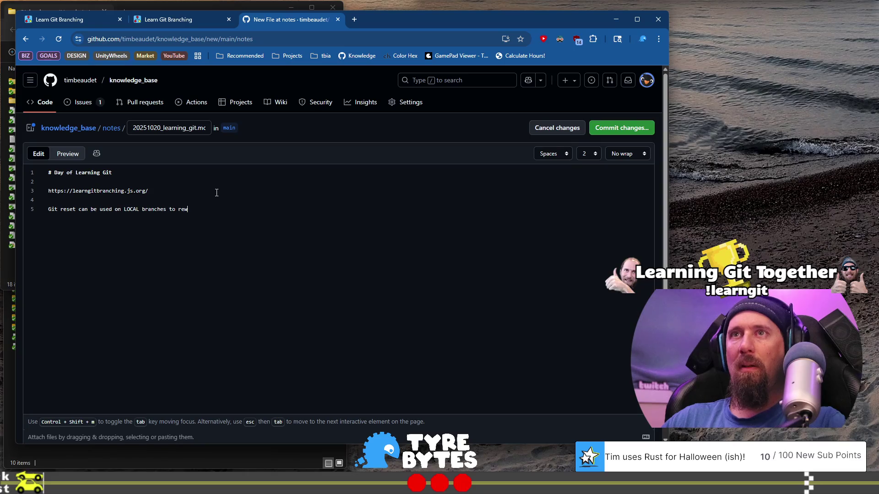
pyautogui.write('rit')
pyautogui.write('e hist')
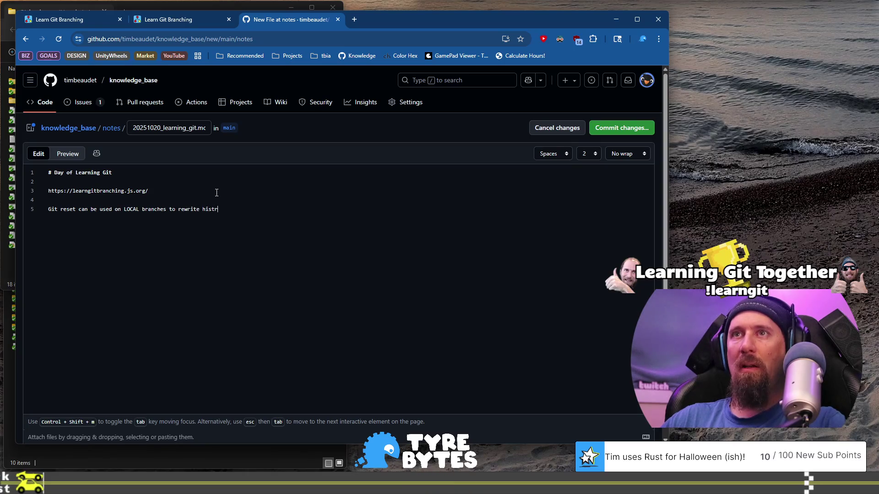
pyautogui.write('ry as if a')
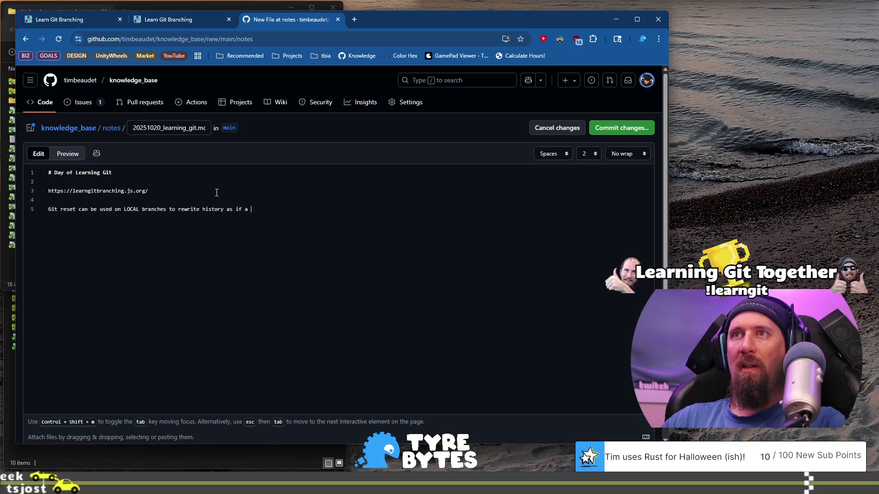
pyautogui.press('BackSpace')
pyautogui.press('BackSpace')
pyautogui.write('a commint')
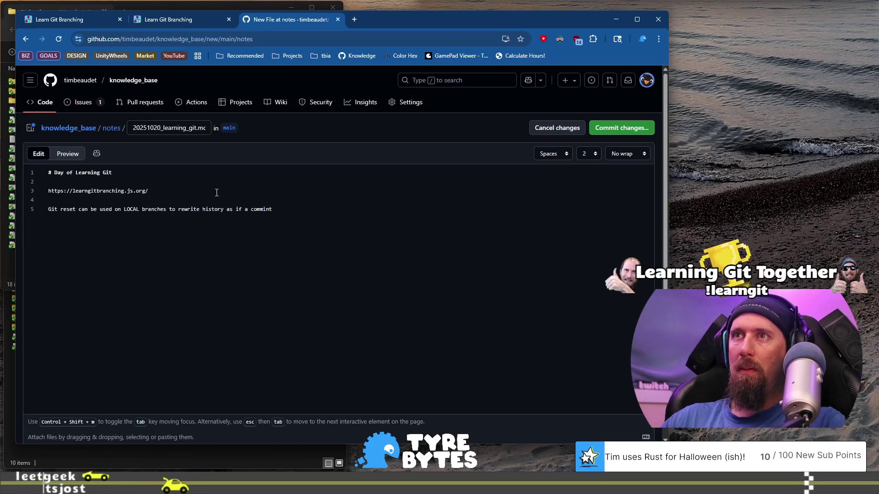
pyautogui.write(' (or more) ')
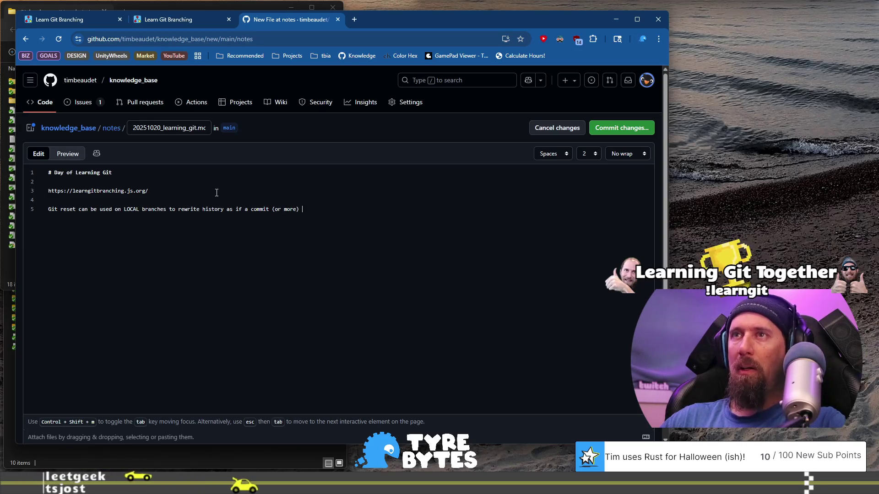
pyautogui.write('never took place.')
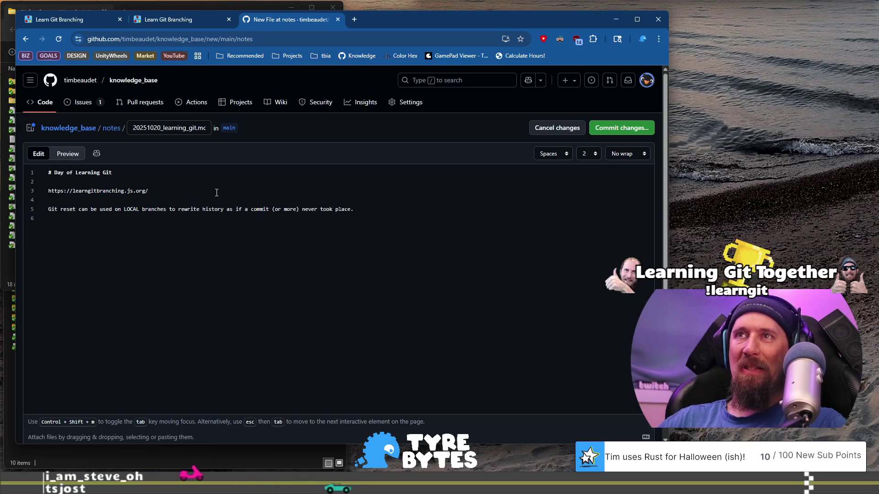
pyautogui.press('BackSpace')
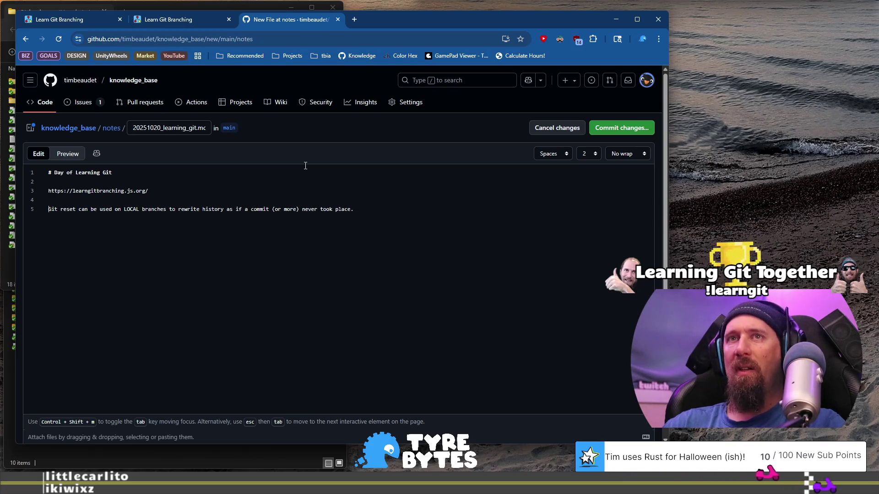
# Begin a new bullet on line 6 with '*'
pyautogui.write('(*')
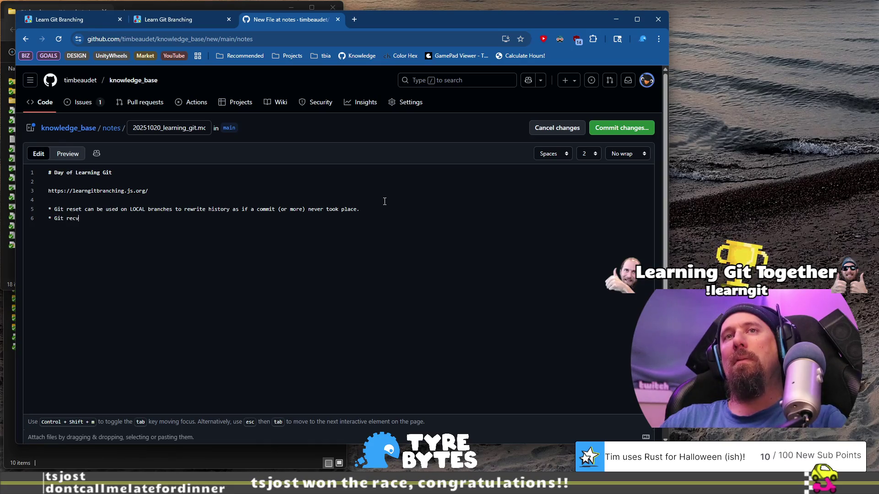
# Finish the 'revert' bullet and format line 5's `git reset` as lowercase inline code
pyautogui.write('vert')
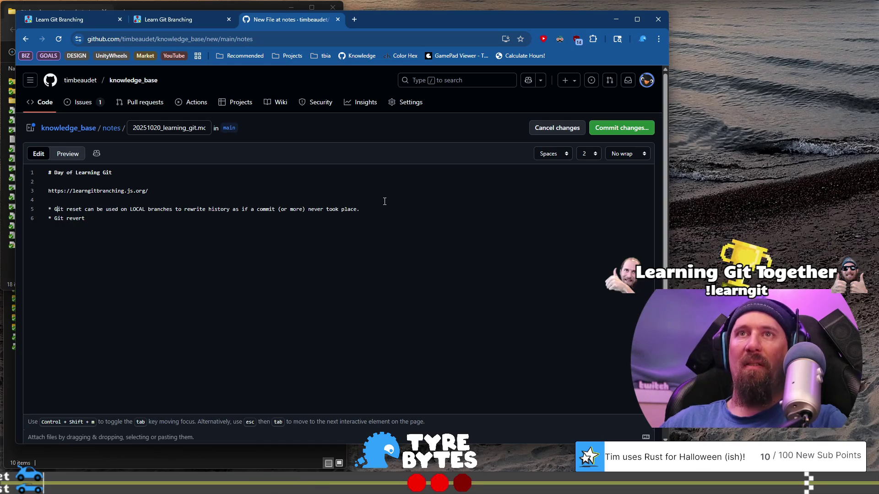
pyautogui.press('Delete')
pyautogui.write('`g')
pyautogui.hotkey('ctrl', 'Right')
pyautogui.hotkey('ctrl', 'Right')
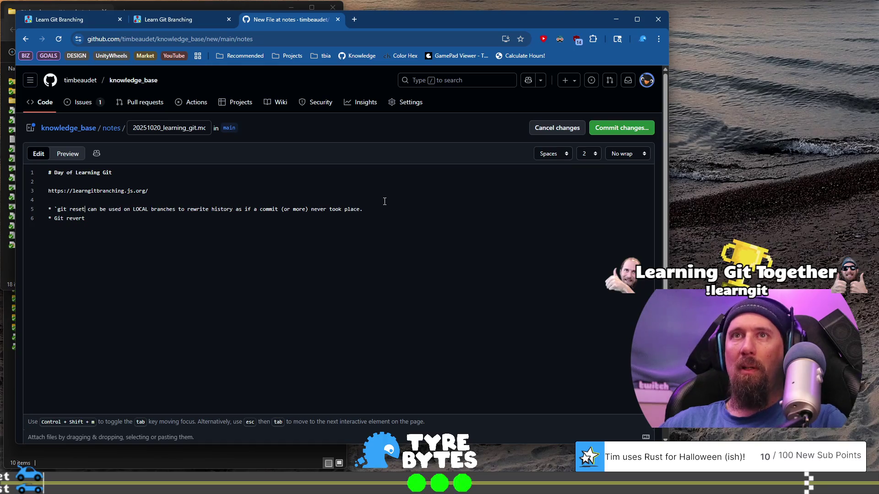
pyautogui.write('`')
# Format line 6's `git revert` as lowercase inline code, then check the Learn Git Branching tree
pyautogui.press('Down')
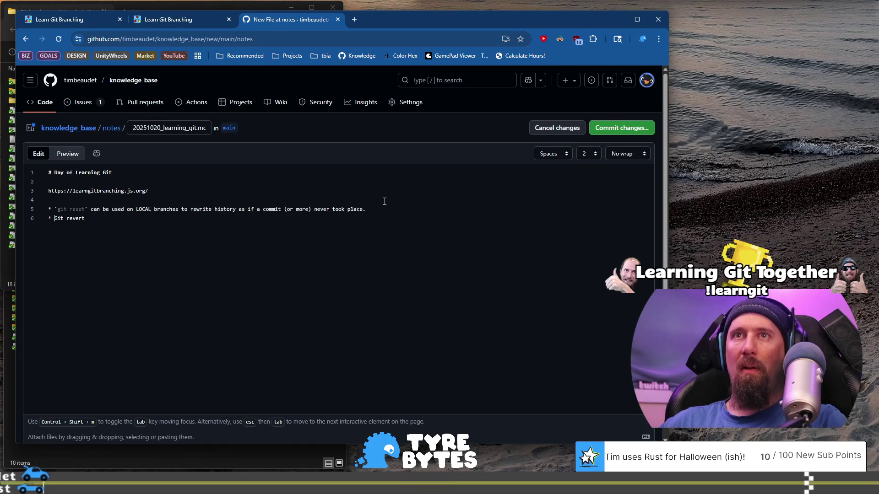
pyautogui.press('Delete')
pyautogui.write('`g')
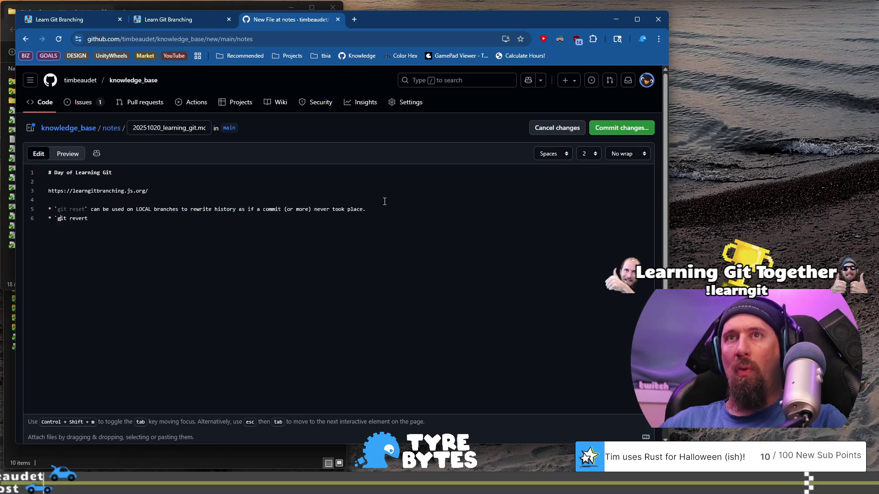
pyautogui.hotkey('ctrl', 'Right')
pyautogui.hotkey('ctrl', 'Right')
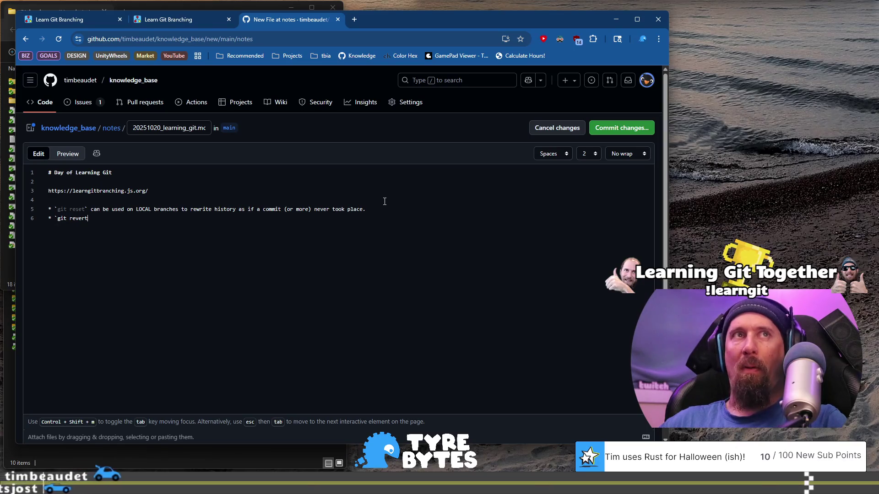
pyautogui.write('`')
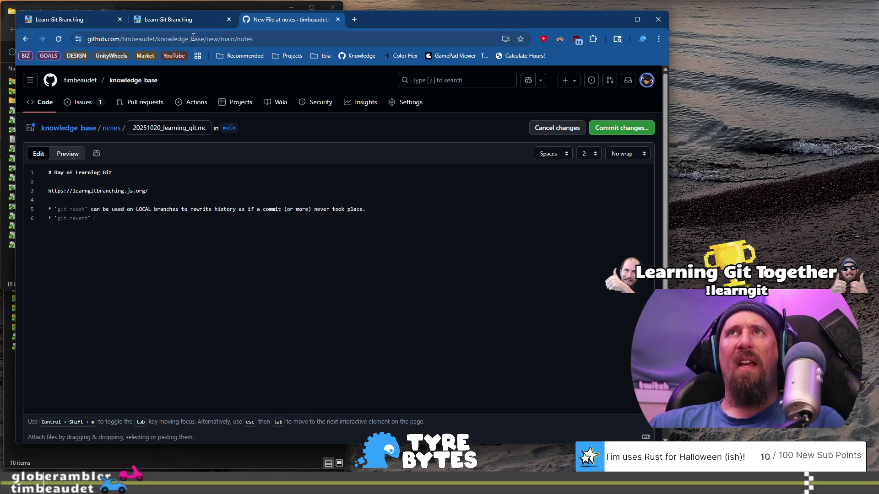
pyautogui.click(169, 20)
# Explain that git revert keeps history but places previous contents in the next commit, for c0 -> c1 -> c2
pyautogui.click(61, 21)
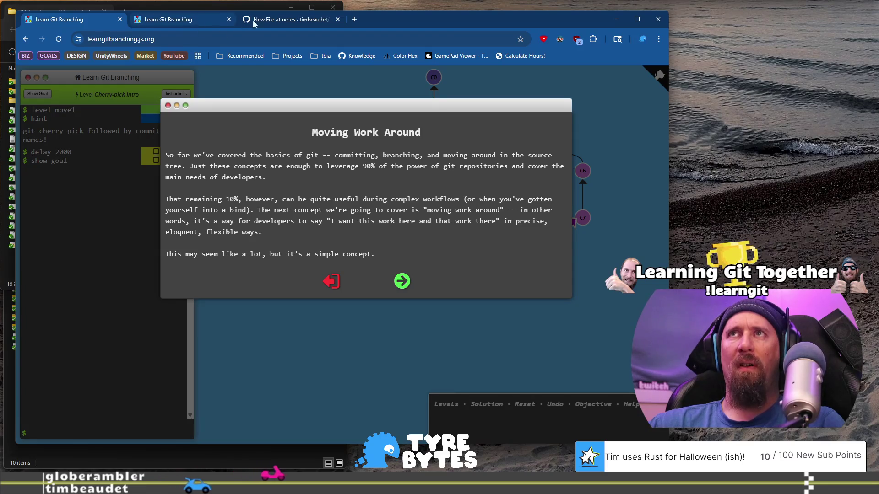
pyautogui.click(265, 19)
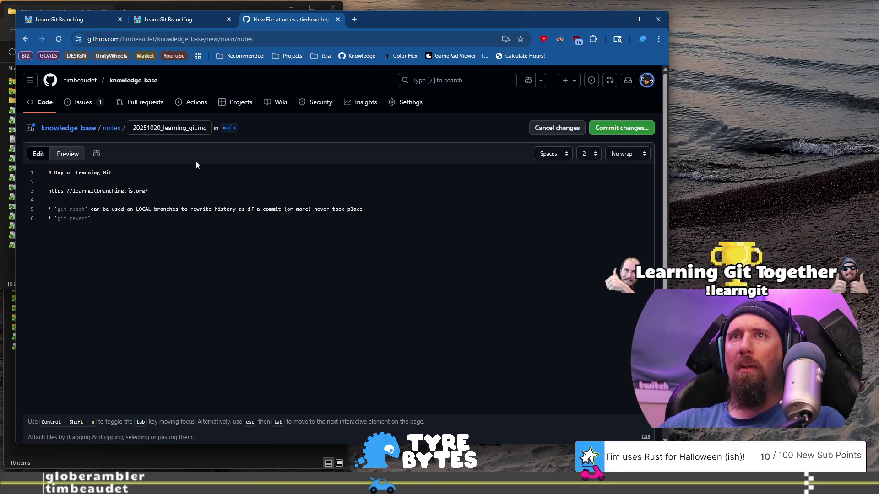
pyautogui.write('cat')
pyautogui.press('BackSpace')
pyautogui.press('BackSpace')
pyautogui.press('BackSpace')
pyautogui.write('will ')
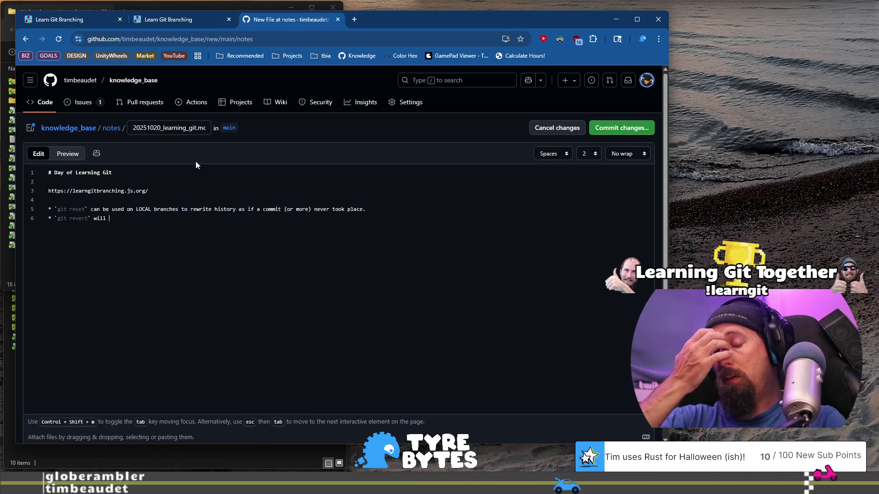
pyautogui.write('take ')
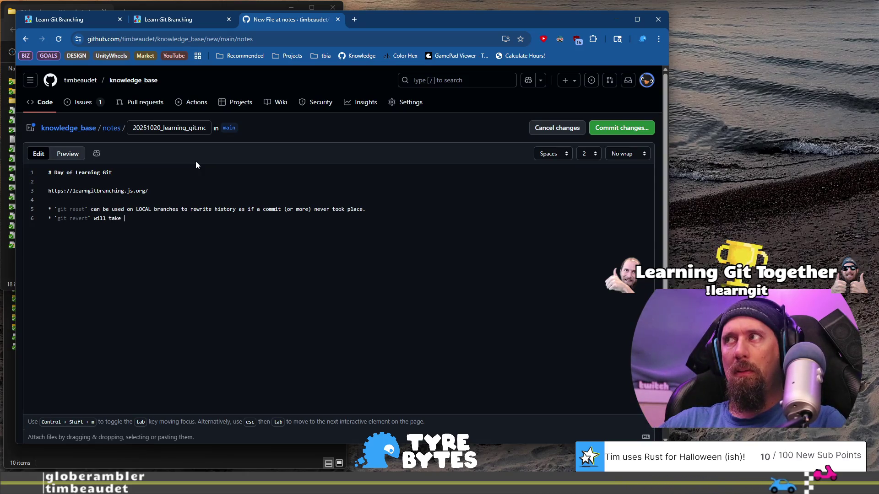
pyautogui.press('BackSpace')
pyautogui.press('BackSpace')
pyautogui.press('BackSpace')
pyautogui.press('BackSpace')
pyautogui.press('BackSpace')
pyautogui.write('keep histo')
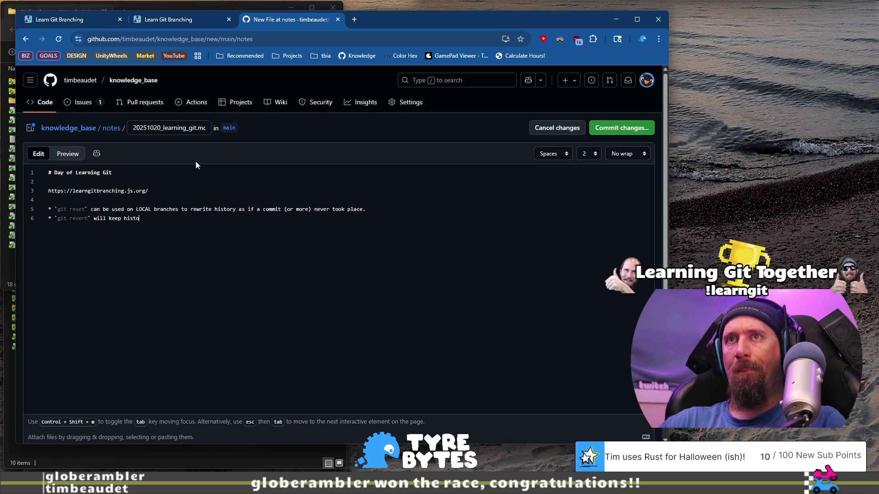
pyautogui.write('ry, but place ')
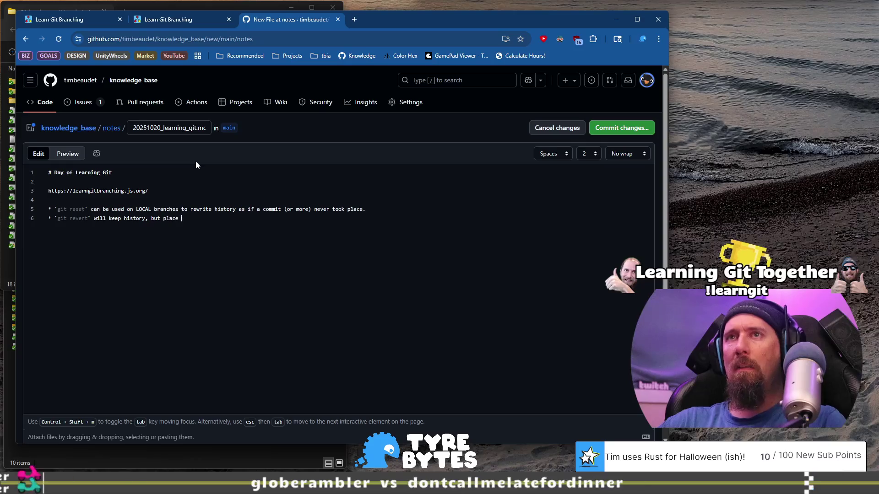
pyautogui.write('the pre')
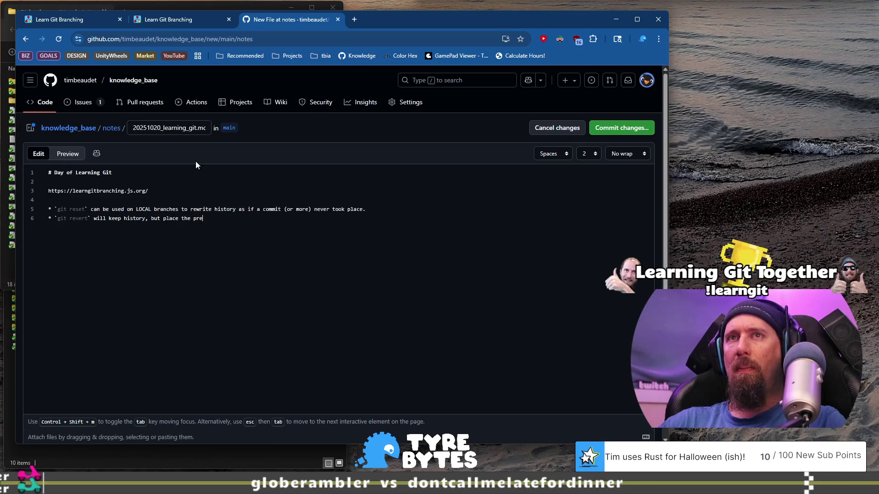
pyautogui.write('viouscontents in the next comm')
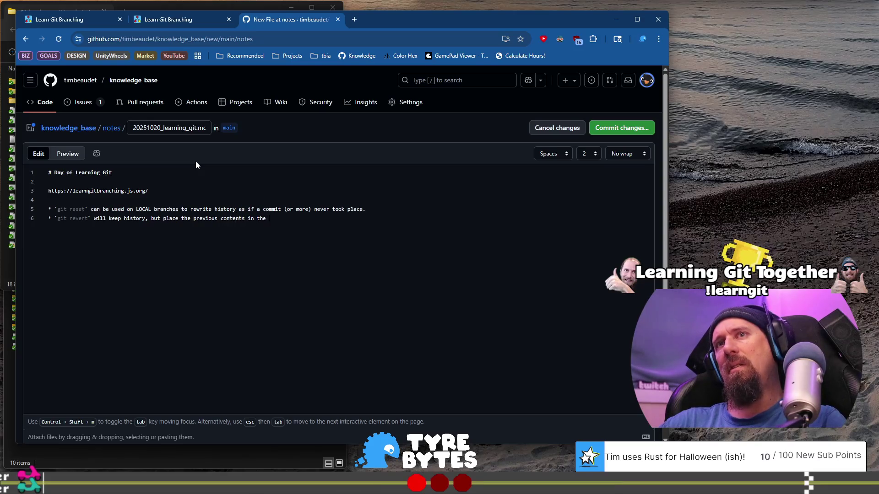
pyautogui.write('it')
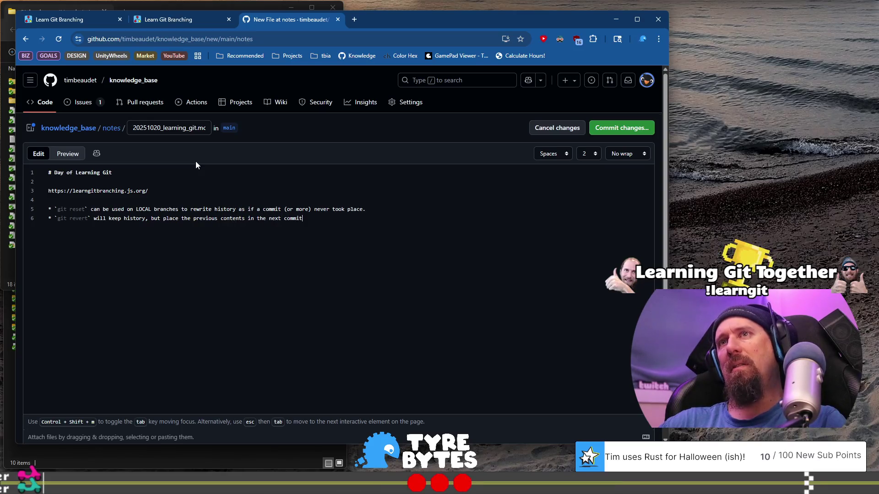
pyautogui.write('. Co c0,')
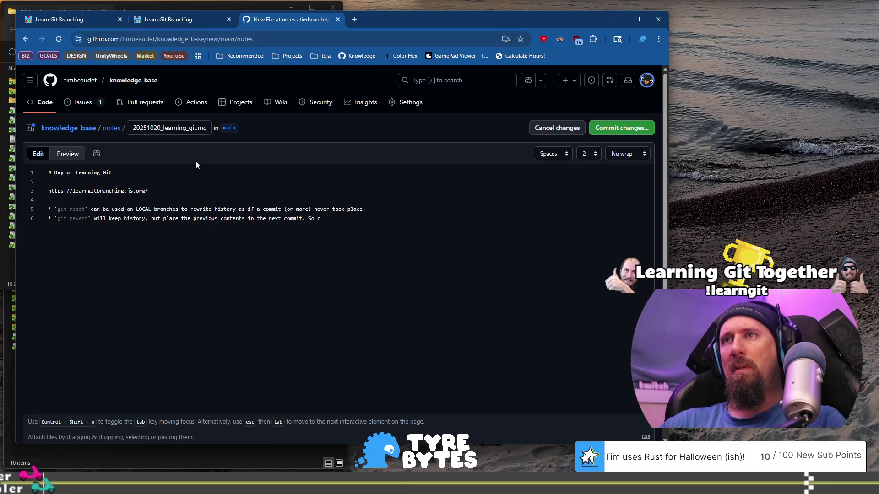
pyautogui.press('BackSpace')
pyautogui.write('-> c1 -> c2')
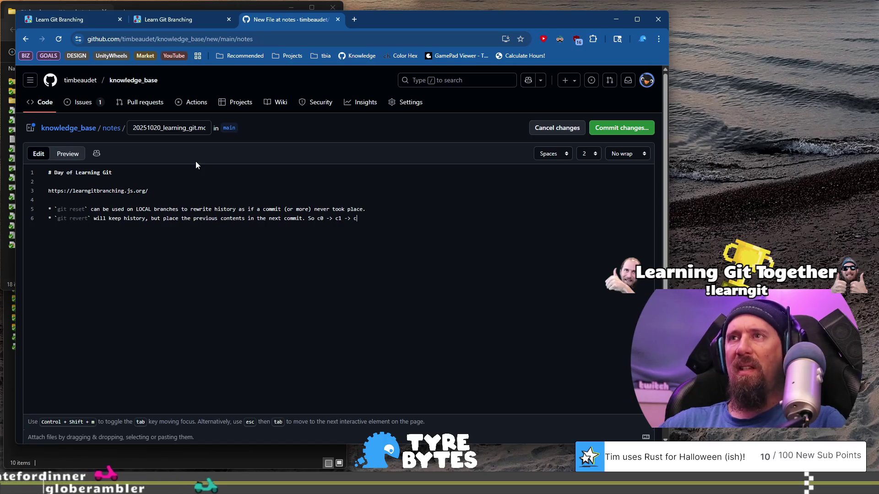
pyautogui.write('`')
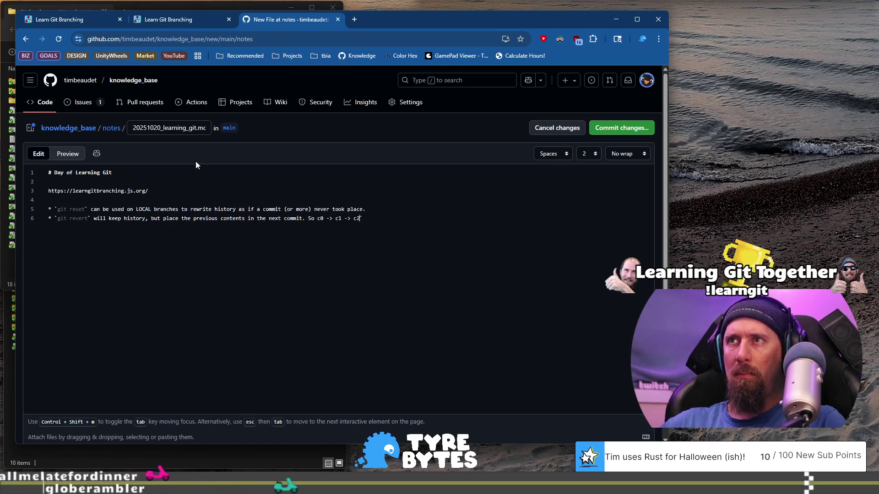
# Add that running `git revert` at `c2` makes c2' identical to `c1`, removing c2's additions but keeping history
pyautogui.hotkey('ctrl', 'Left')
pyautogui.hotkey('ctrl', 'Left')
pyautogui.hotkey('ctrl', 'Left')
pyautogui.write('running`')
pyautogui.write(' gi')
pyautogui.press('BackSpace')
pyautogui.press('BackSpace')
pyautogui.write('revert ')
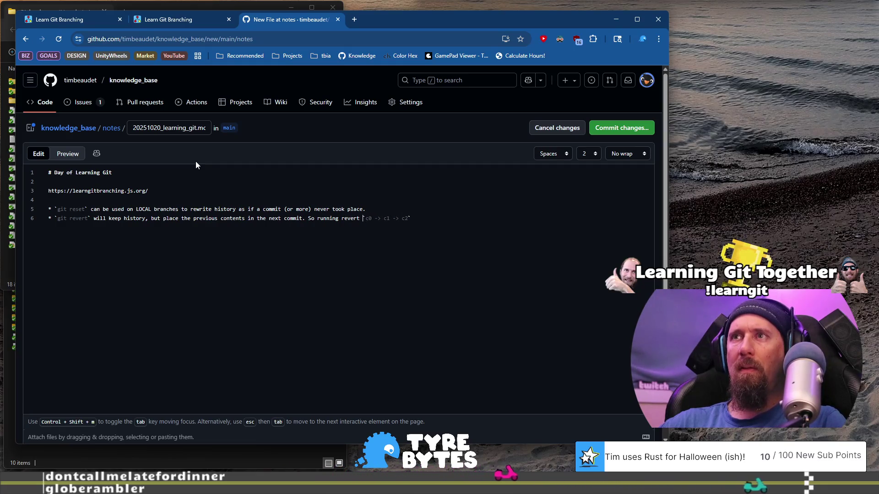
pyautogui.write('when at c2')
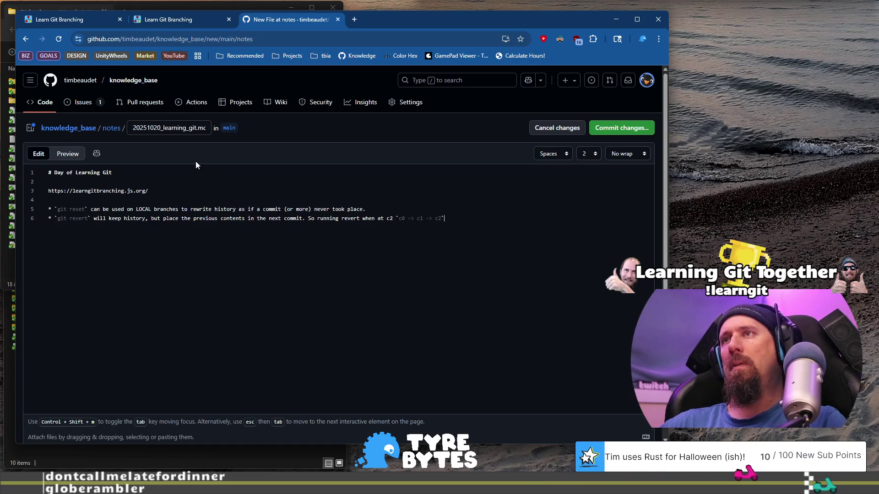
pyautogui.write(' make `c0')
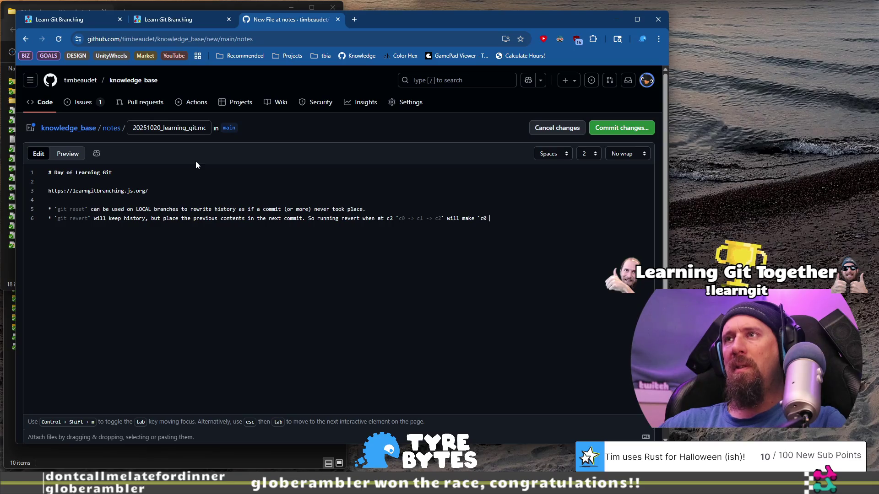
pyautogui.write('->')
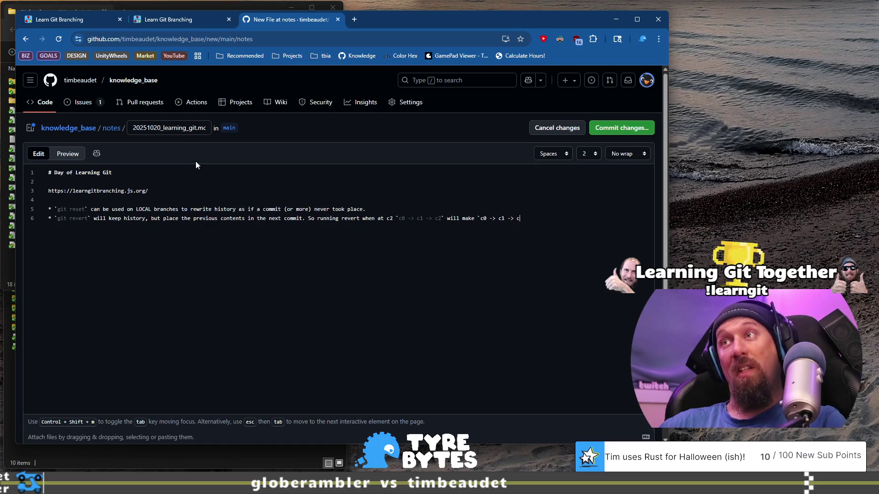
pyautogui.write('> c2')
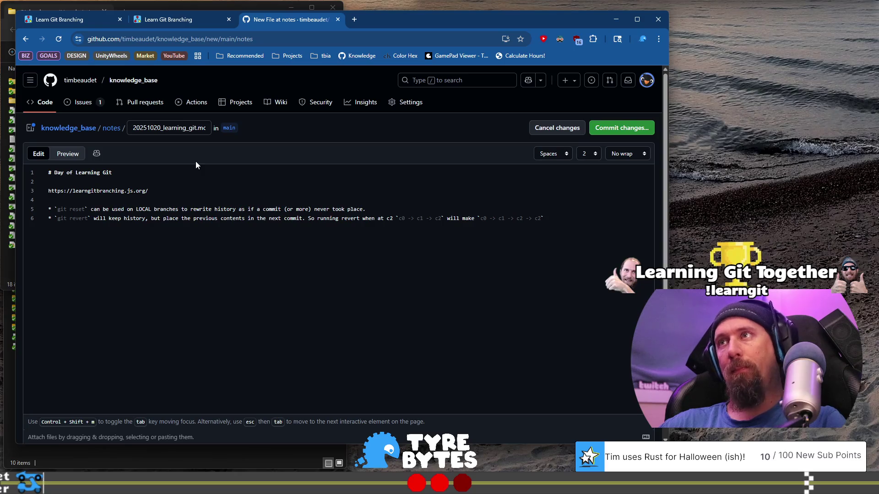
pyautogui.write("'")
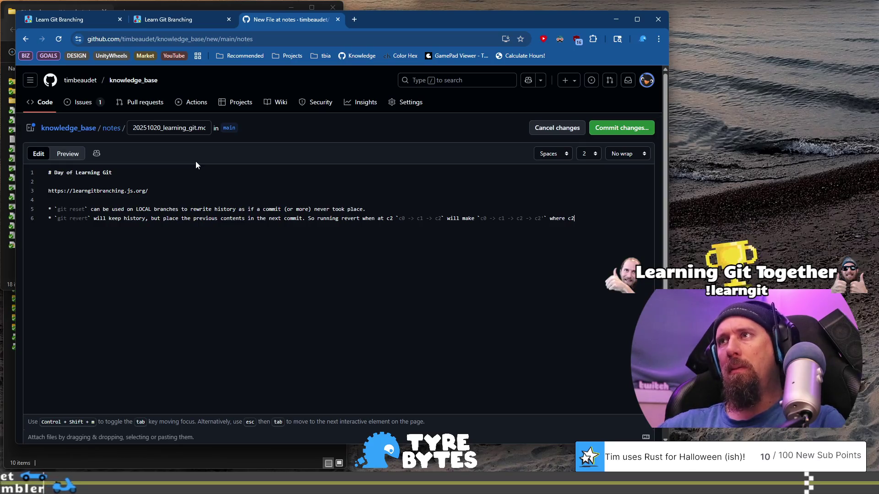
pyautogui.write('`')
pyautogui.press('Left')
pyautogui.press('Left')
pyautogui.press('Left')
pyautogui.write('`')
pyautogui.press('End')
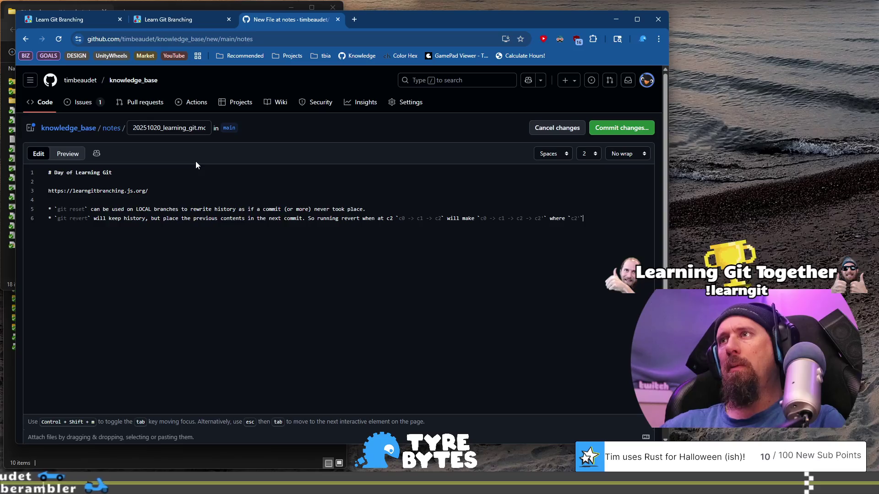
pyautogui.write('hs')
pyautogui.press('BackSpace')
pyautogui.write('as ')
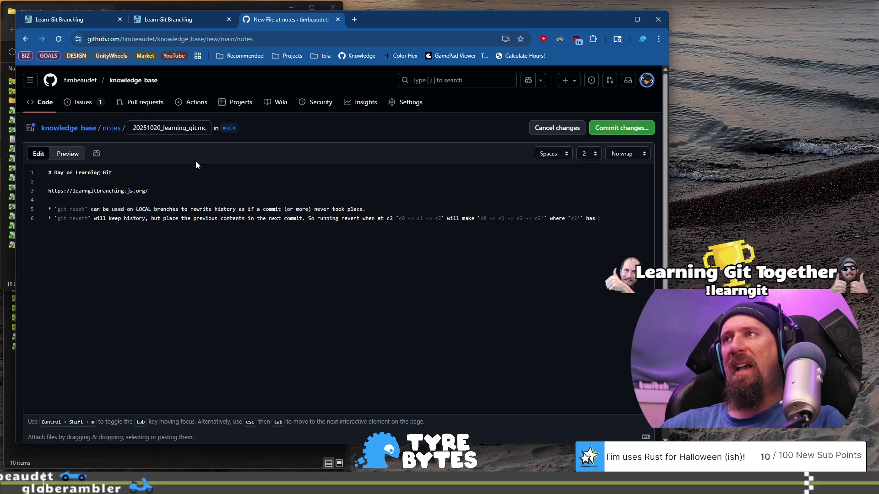
pyautogui.write('identical contents to `c')
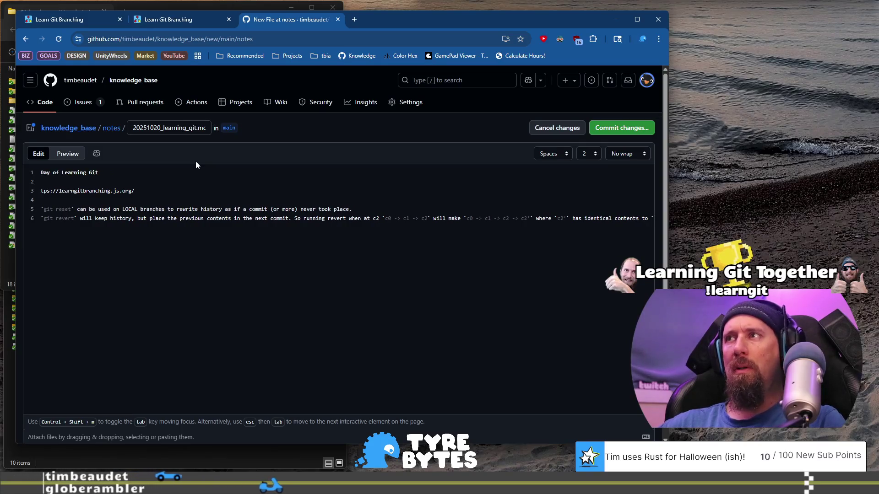
pyautogui.write('1`')
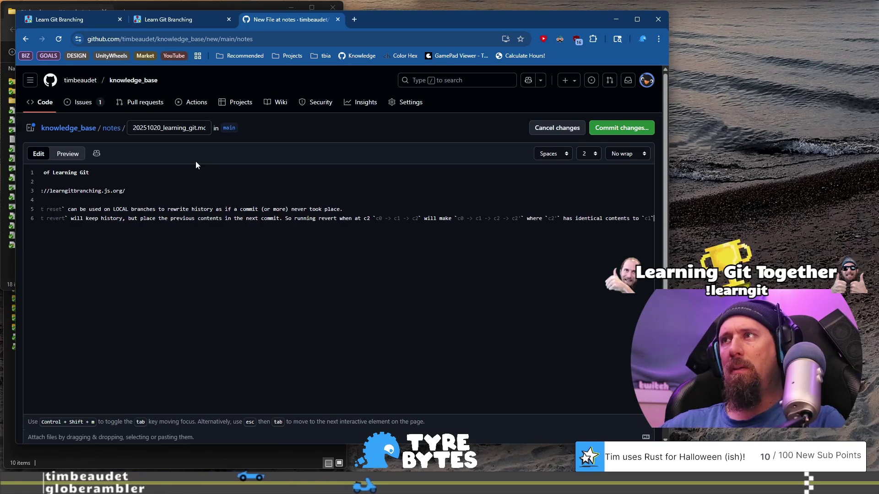
pyautogui.write(' and an')
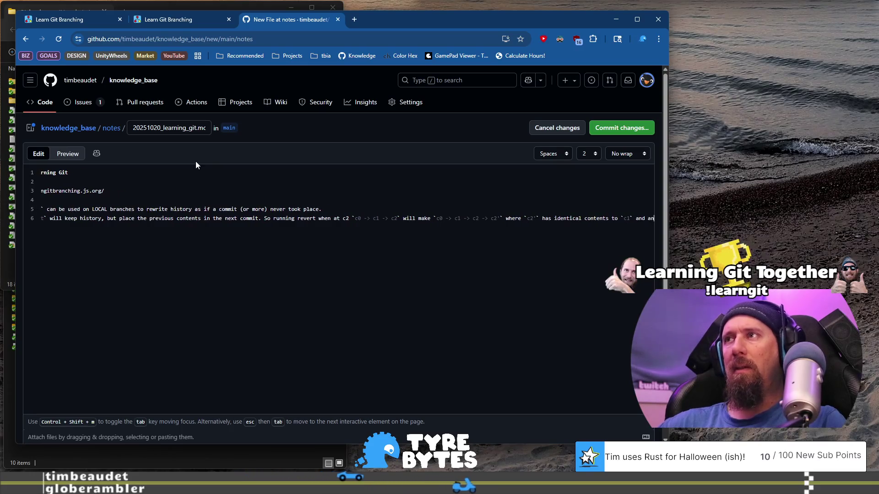
pyautogui.write('ything that was ')
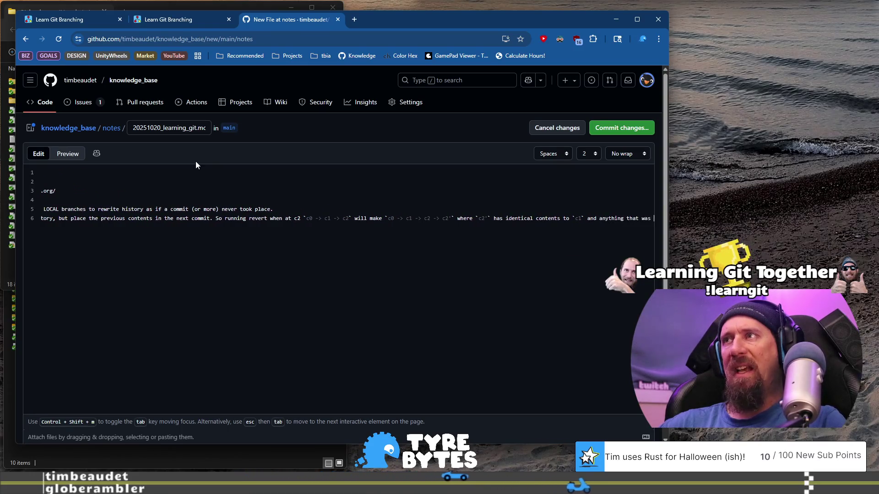
pyautogui.write('added in `')
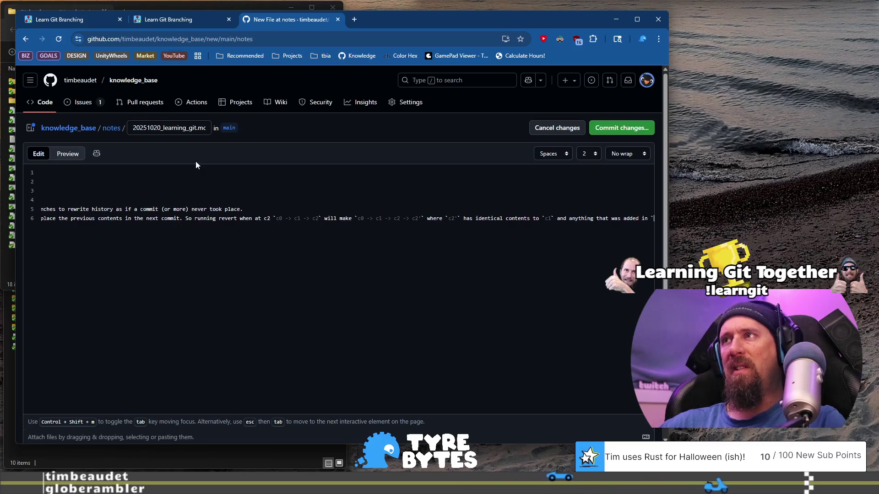
pyautogui.write('c2` is no')
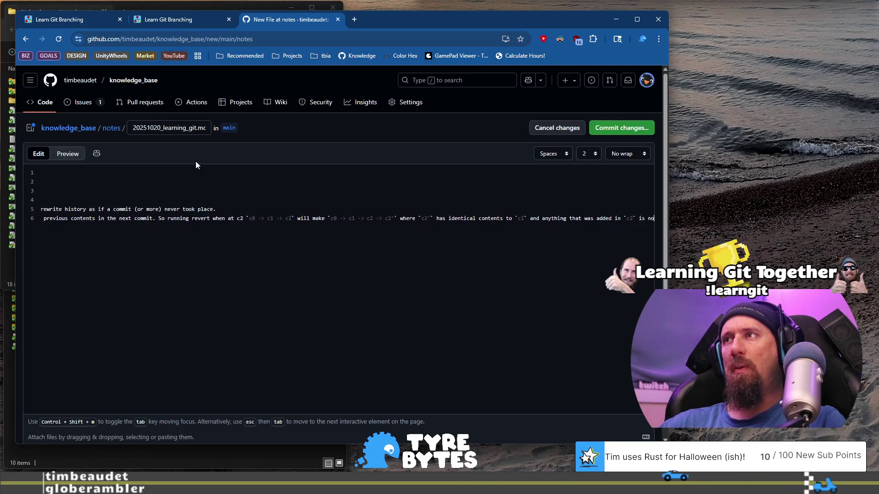
pyautogui.write('w gone.')
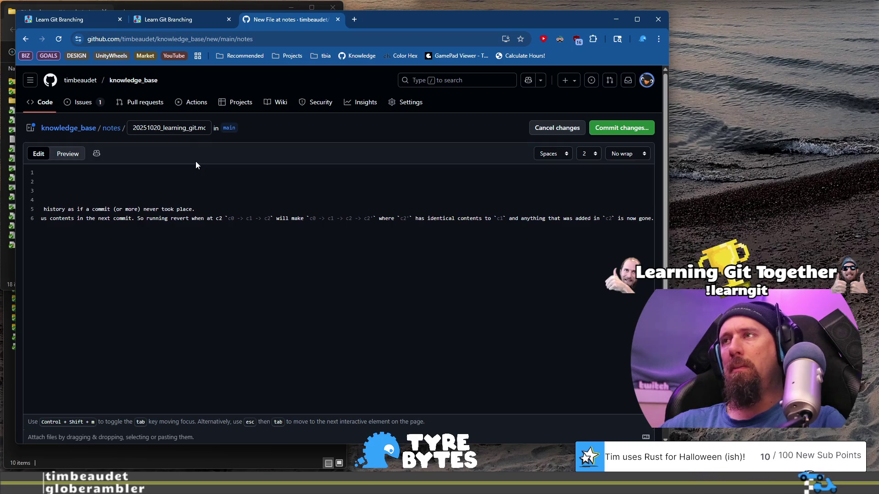
pyautogui.press('BackSpace')
pyautogui.write(', but still in the history.')
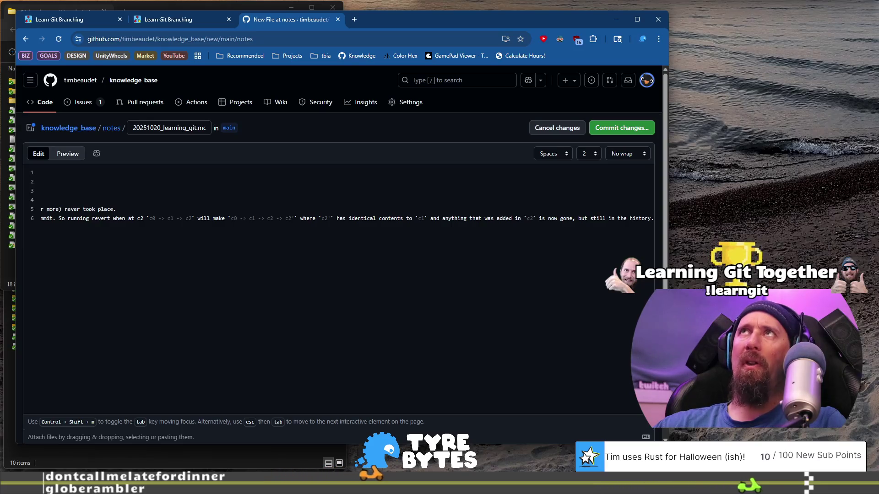
# Commit 20251020_learning_git.md directly to main with the default message
pyautogui.click(640, 132)
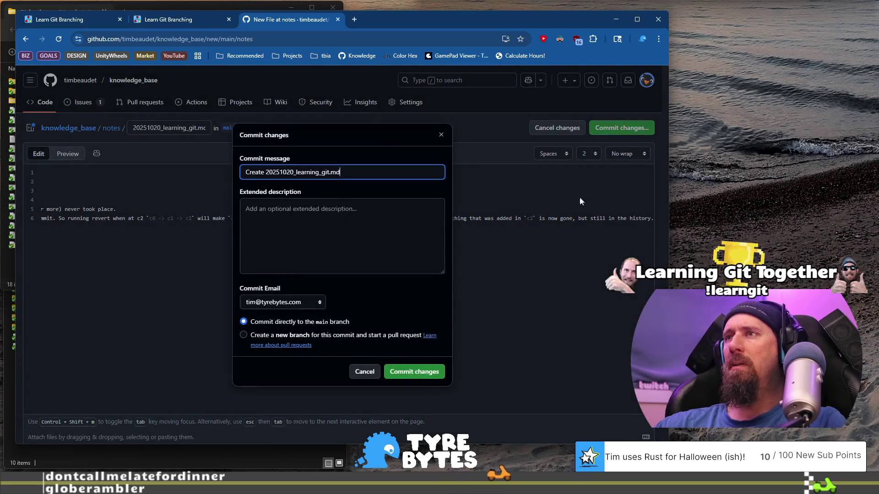
pyautogui.click(422, 375)
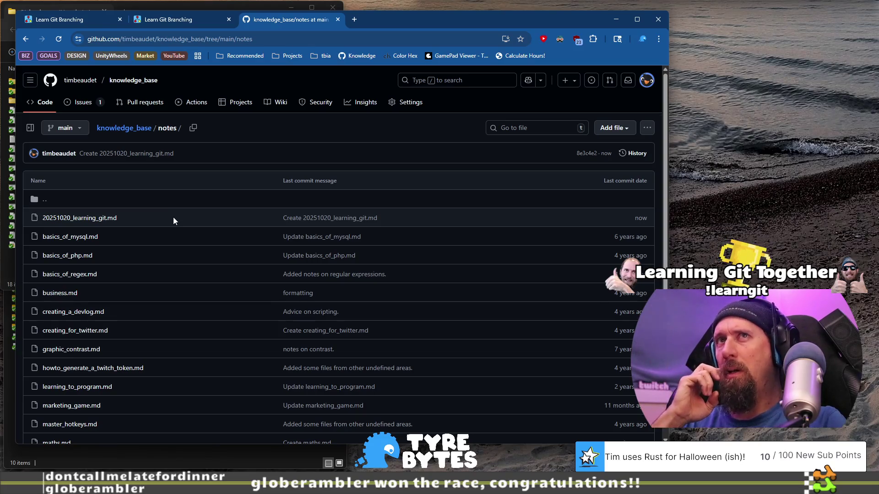
pyautogui.click(177, 21)
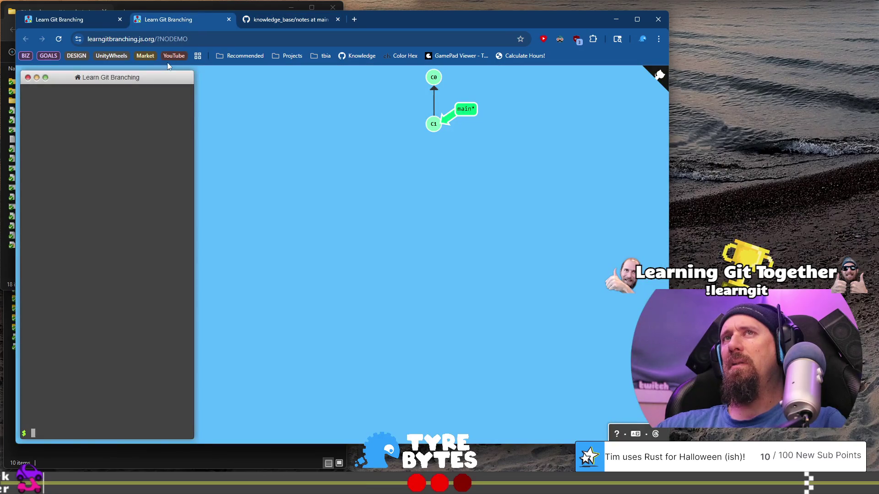
# Close the duplicate Learn Git Branching tab and return to the Cherry-pick Intro level
pyautogui.click(84, 20)
pyautogui.click(204, 20)
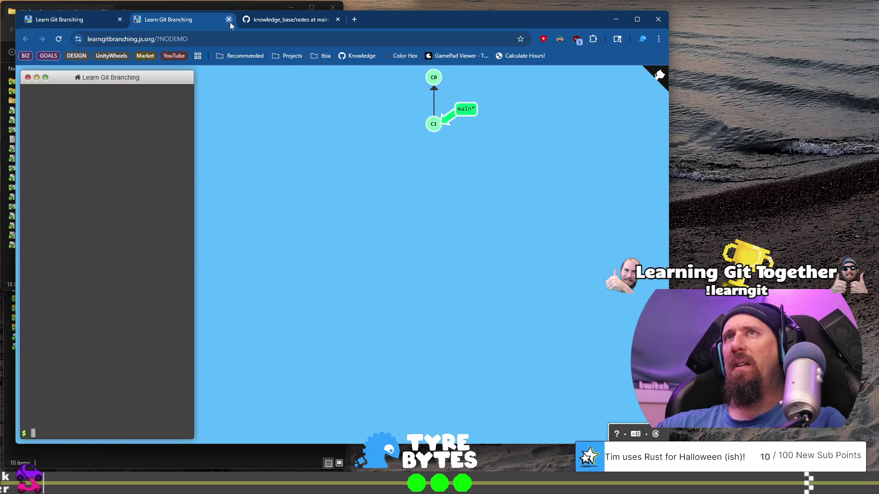
pyautogui.click(229, 19)
pyautogui.click(79, 21)
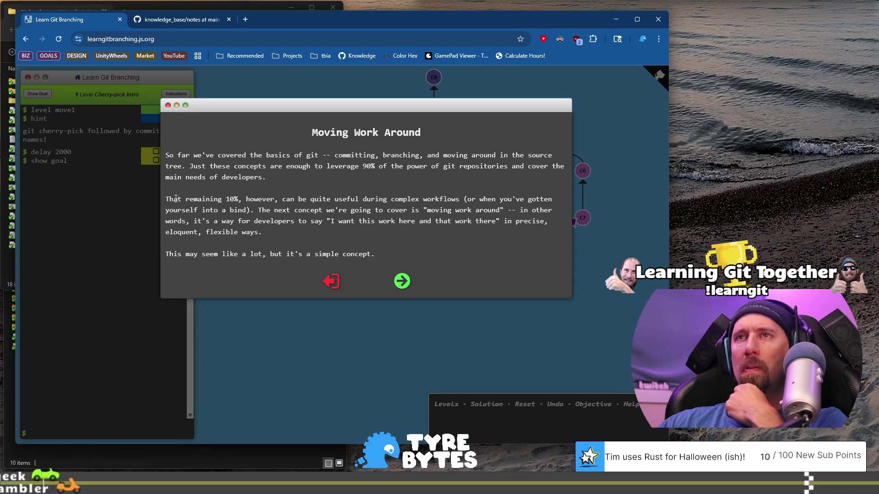
pyautogui.moveTo(164, 200)
pyautogui.mouseDown()
pyautogui.moveTo(508, 211)
pyautogui.moveTo(347, 212)
pyautogui.moveTo(419, 220)
pyautogui.moveTo(483, 209)
pyautogui.mouseUp()
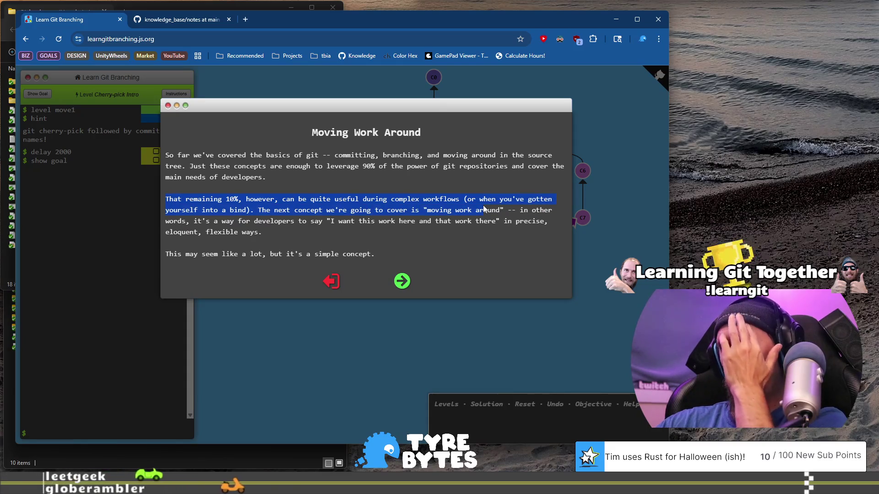
pyautogui.moveTo(484, 206)
pyautogui.mouseDown()
pyautogui.moveTo(466, 205)
pyautogui.moveTo(544, 214)
pyautogui.moveTo(322, 218)
pyautogui.moveTo(263, 233)
pyautogui.mouseUp()
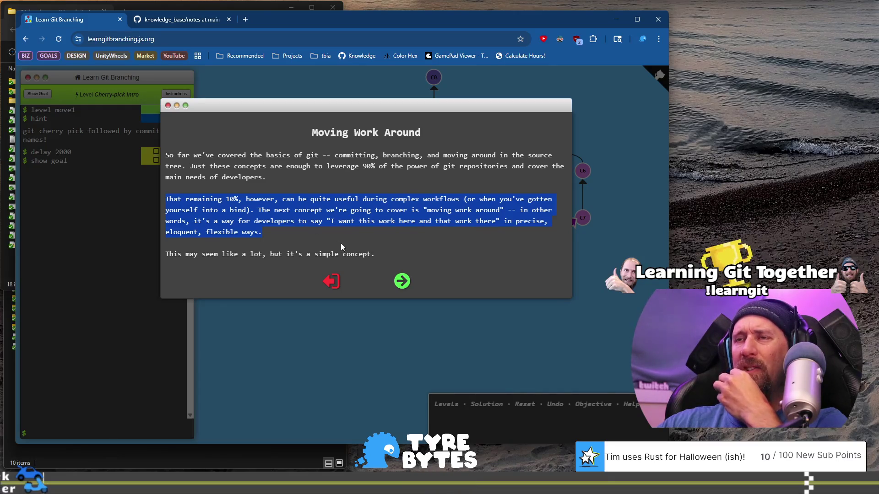
pyautogui.moveTo(373, 255); pyautogui.dragTo(166, 253)
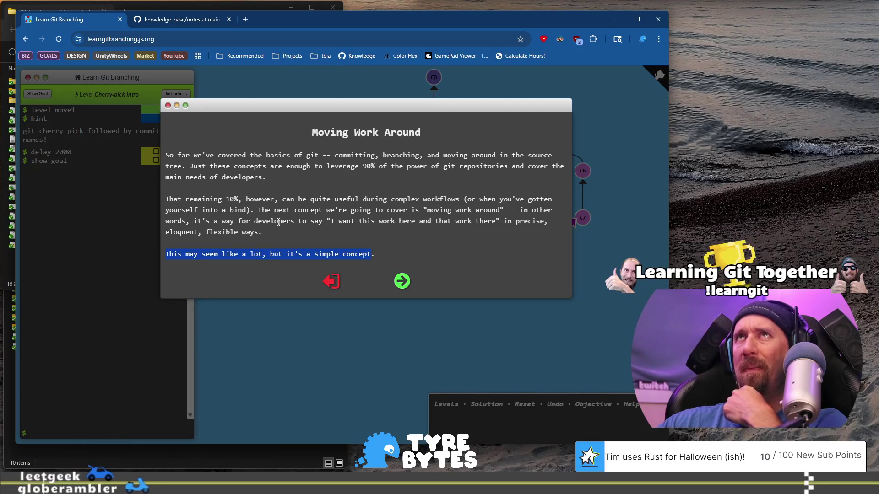
pyautogui.click(361, 251)
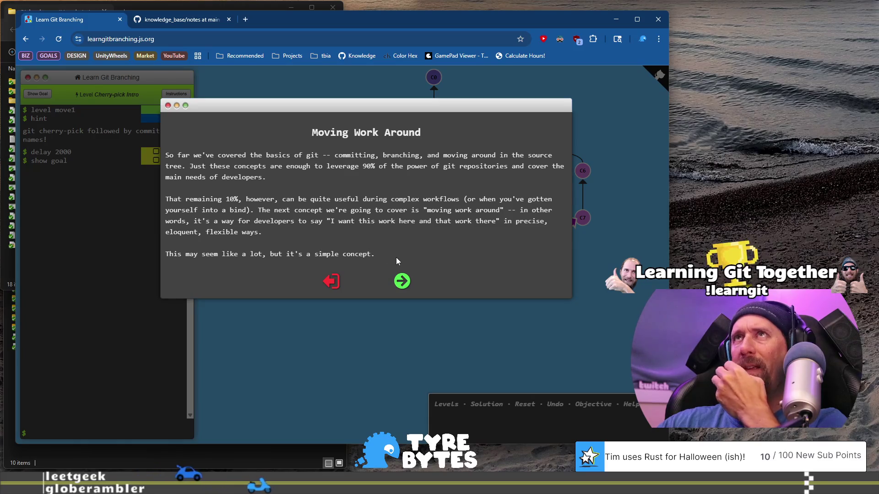
pyautogui.click(403, 282)
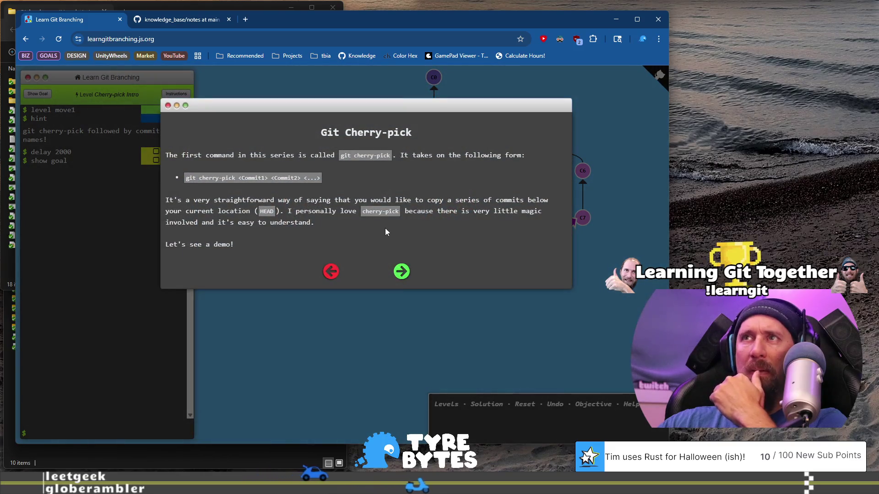
# Read the Git Cherry-pick page on copying a series of commits below HEAD, highlighting key sentences
pyautogui.moveTo(174, 156); pyautogui.dragTo(215, 157)
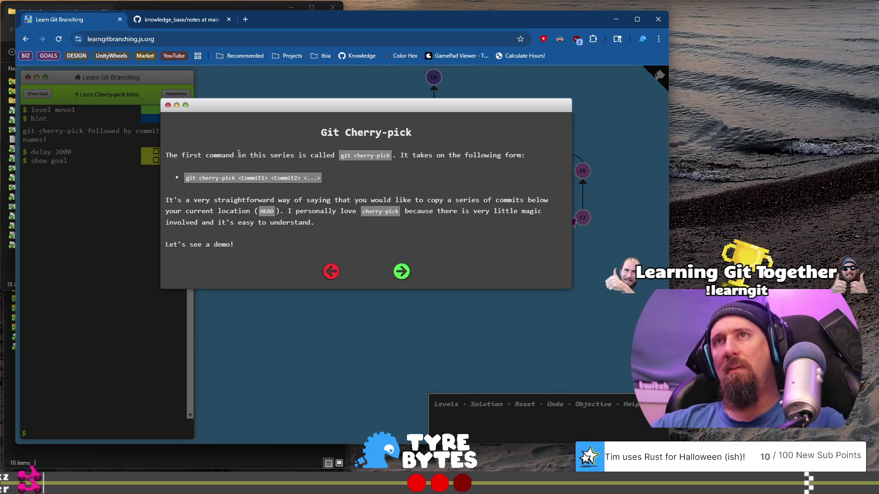
pyautogui.moveTo(334, 154); pyautogui.dragTo(287, 154)
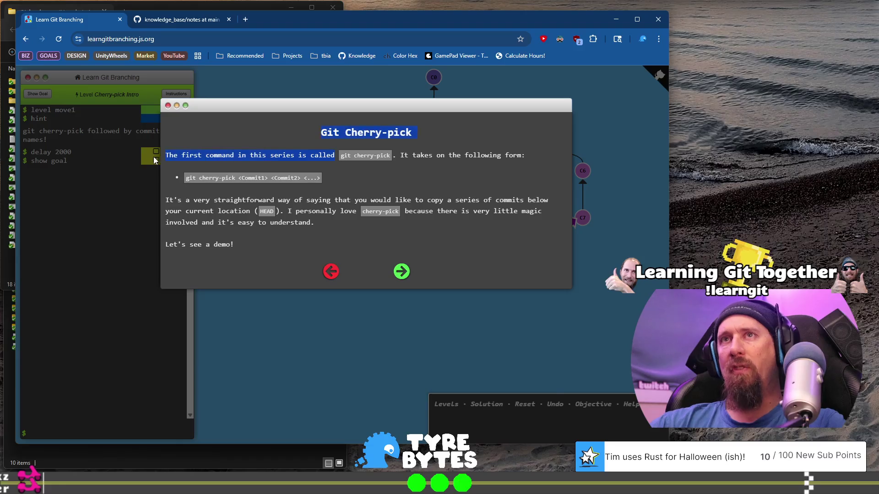
pyautogui.moveTo(154, 160); pyautogui.dragTo(169, 156)
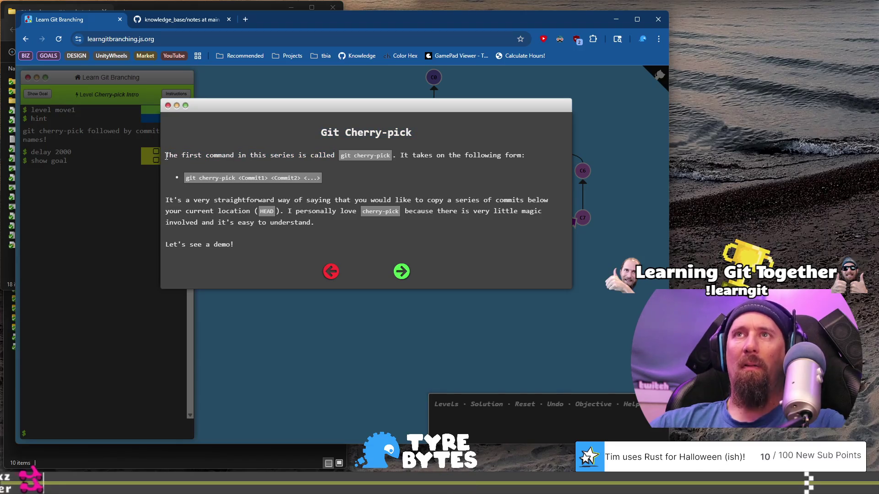
pyautogui.moveTo(273, 154); pyautogui.dragTo(335, 155)
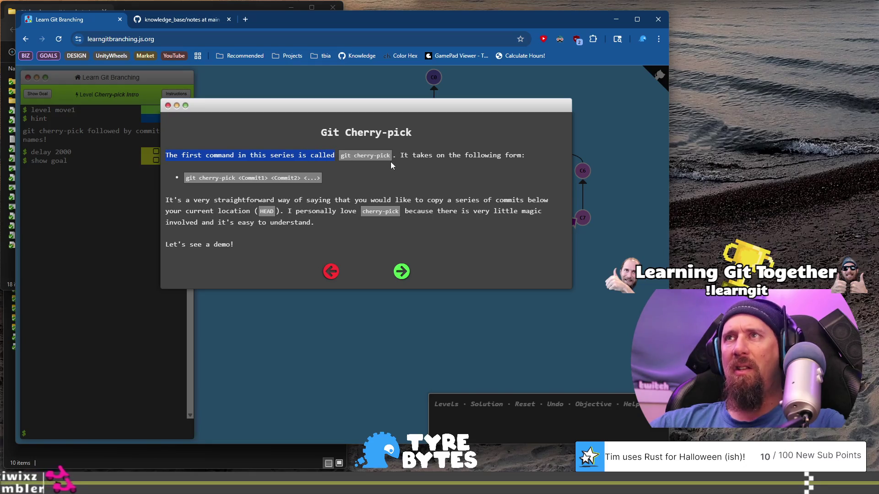
pyautogui.moveTo(402, 155); pyautogui.dragTo(525, 156)
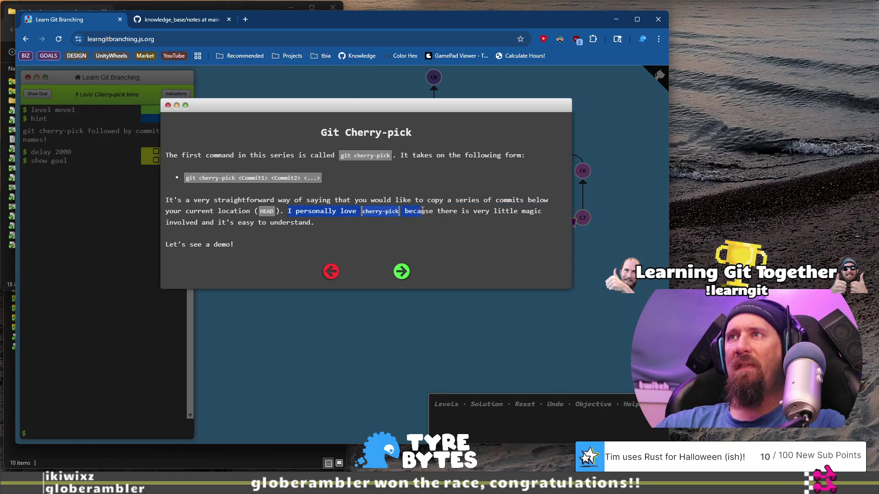
pyautogui.moveTo(468, 211); pyautogui.dragTo(516, 214)
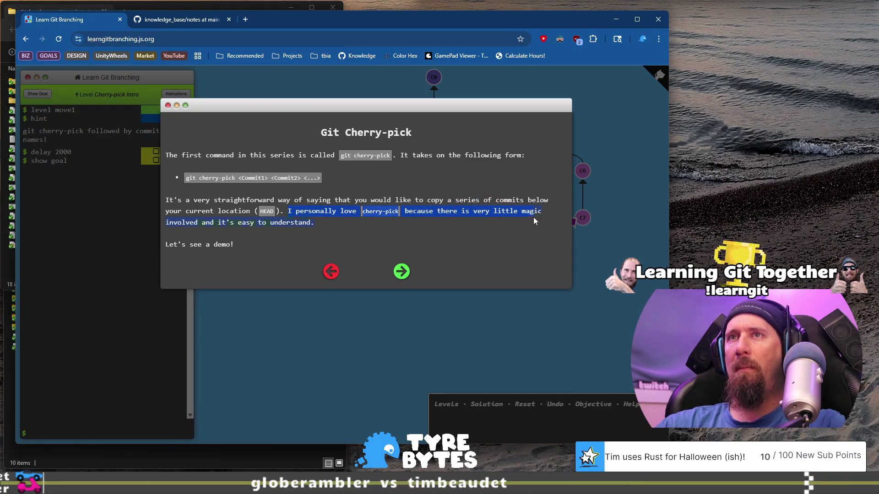
pyautogui.click(357, 224)
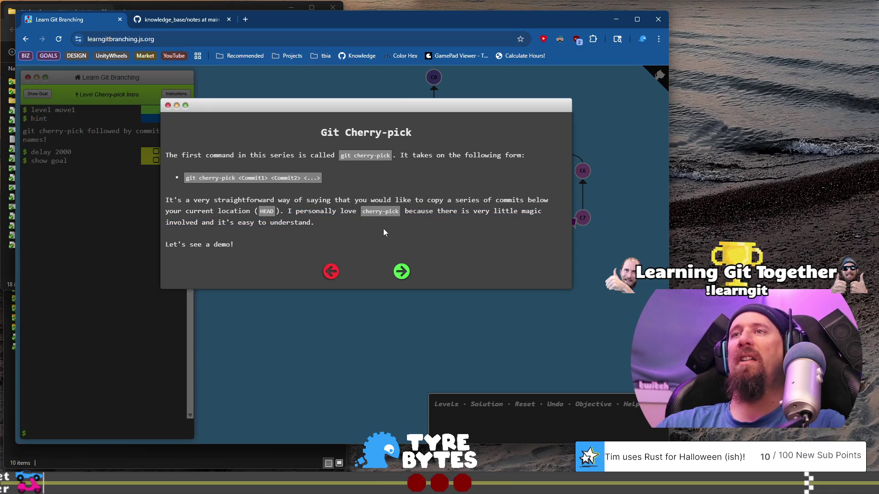
# Open the cherry-pick demo and play git cherry-pick C2 C4, adding C2' and C4' onto main
pyautogui.click(403, 272)
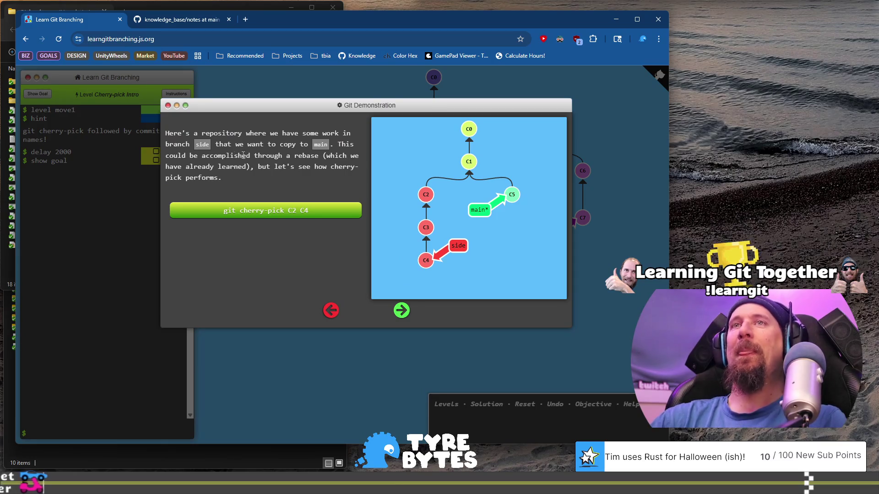
pyautogui.moveTo(205, 134)
pyautogui.mouseDown()
pyautogui.moveTo(215, 146)
pyautogui.moveTo(241, 137)
pyautogui.mouseUp()
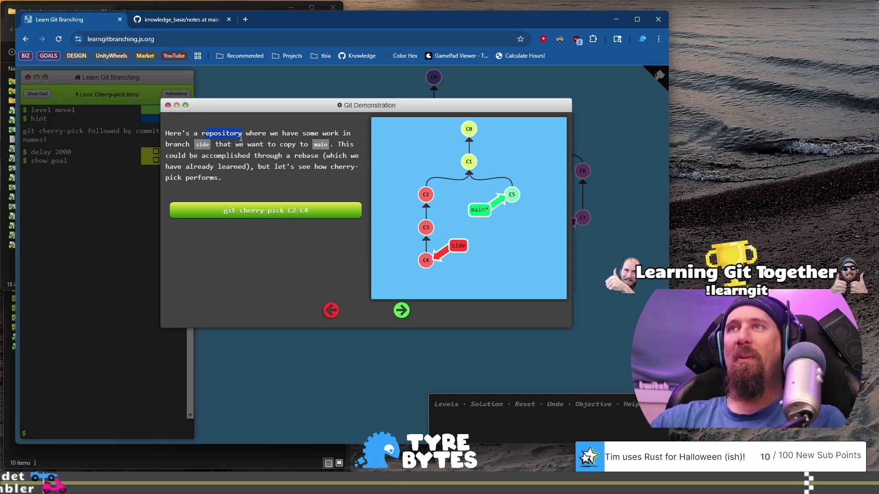
pyautogui.click(247, 152)
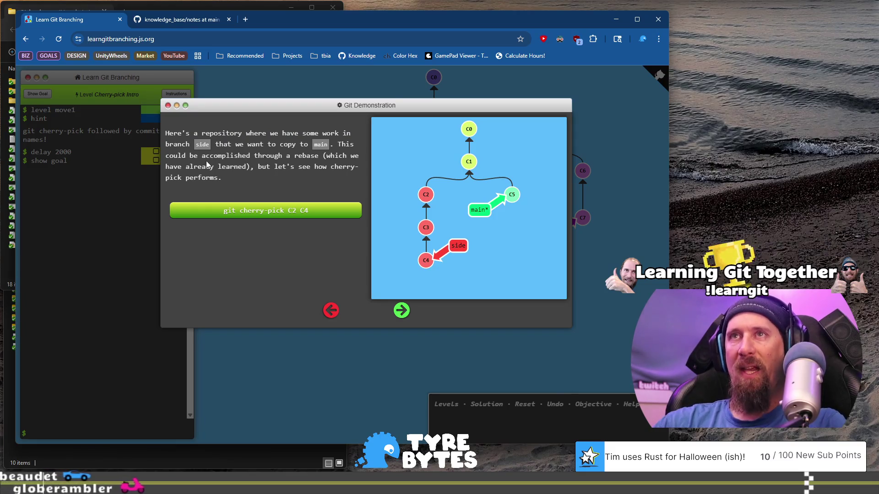
pyautogui.moveTo(178, 156)
pyautogui.mouseDown()
pyautogui.moveTo(249, 157)
pyautogui.moveTo(250, 165)
pyautogui.mouseUp()
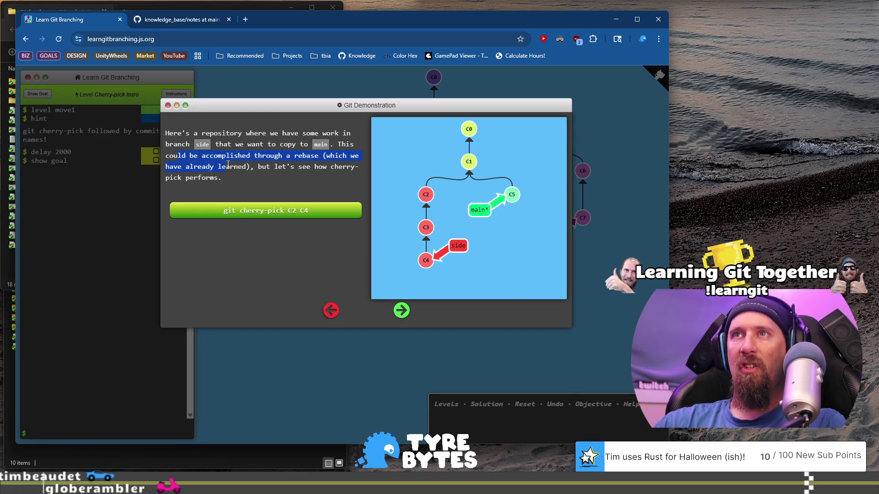
pyautogui.click(258, 169)
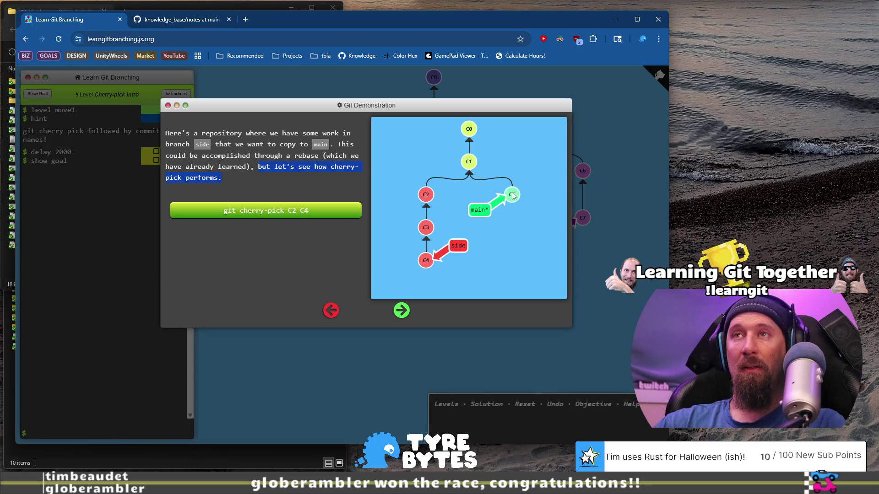
pyautogui.click(265, 213)
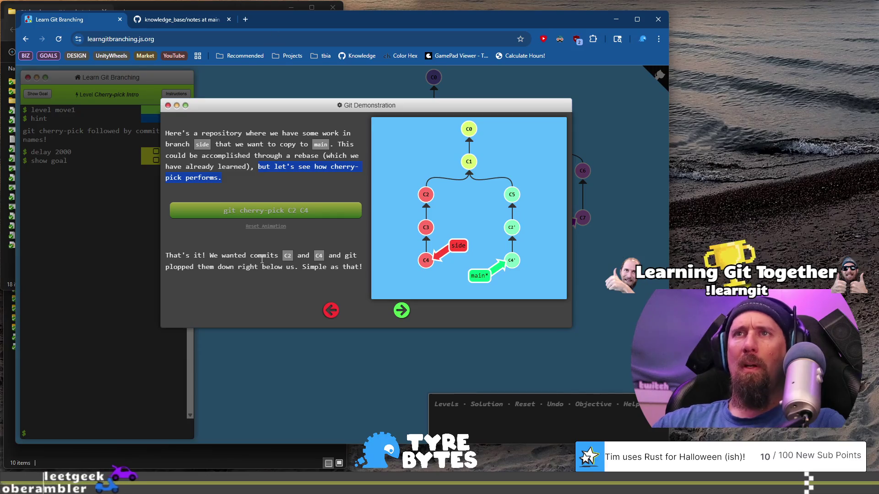
# Highlight the demo's result explanation of C2' and C4' copied below C5
pyautogui.moveTo(210, 256); pyautogui.dragTo(277, 256)
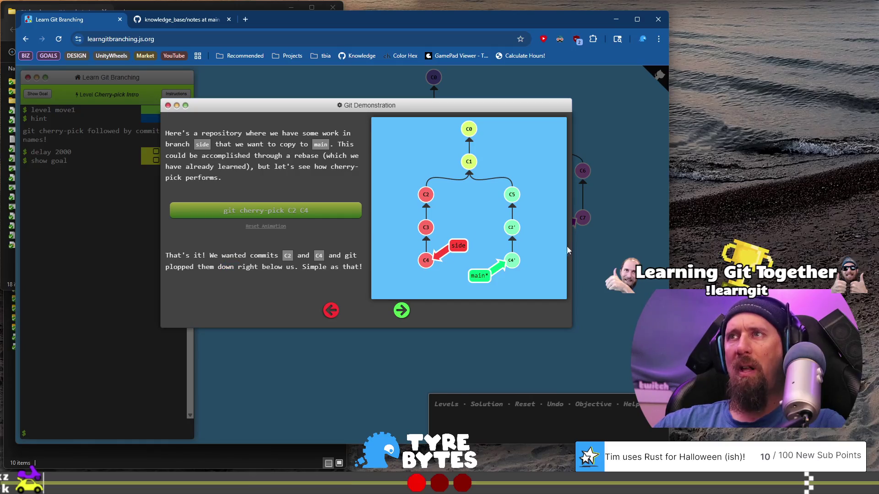
# Read the Cherry-pick Intro level instructions and begin the puzzle with its goal tree
pyautogui.click(401, 311)
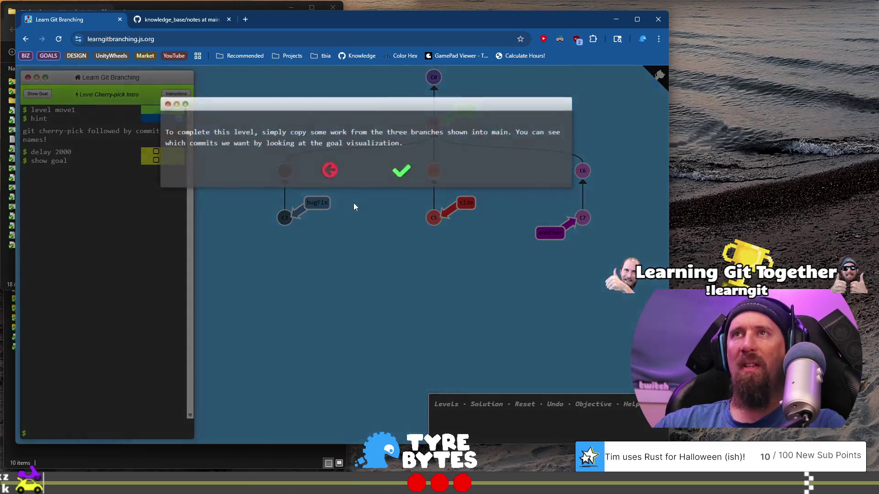
pyautogui.moveTo(319, 136)
pyautogui.mouseDown()
pyautogui.moveTo(388, 134)
pyautogui.moveTo(402, 144)
pyautogui.mouseUp()
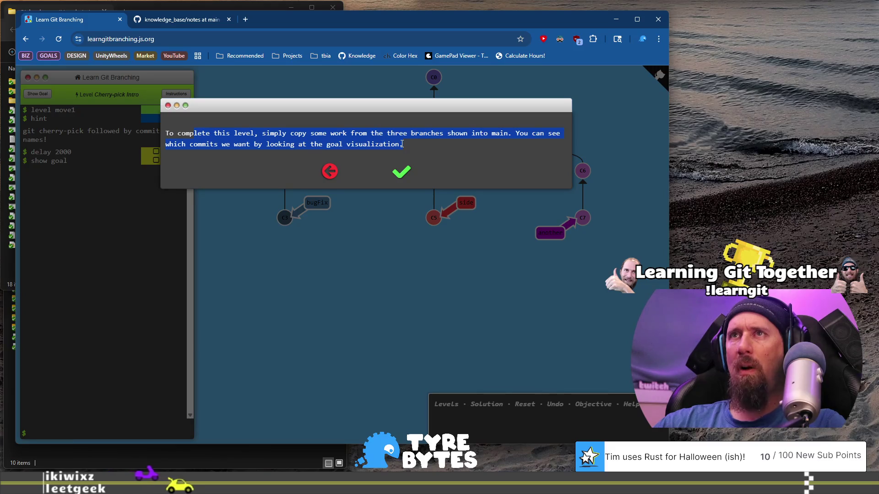
pyautogui.click(399, 172)
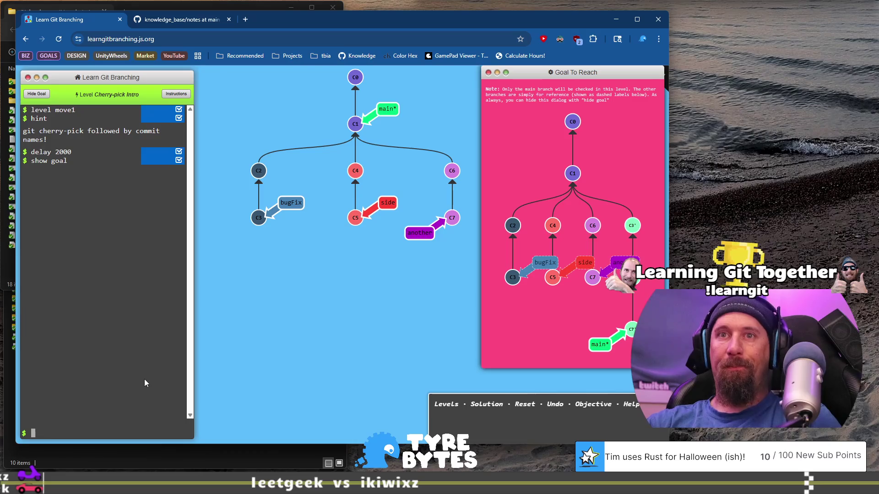
# Run 'git cherry-pick C3 C4 C7' in the level's terminal
pyautogui.write('git ')
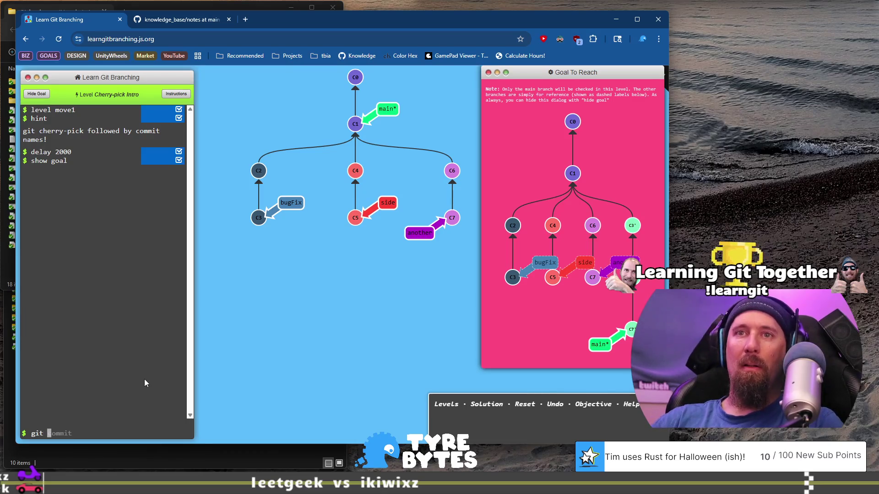
pyautogui.write('cherry')
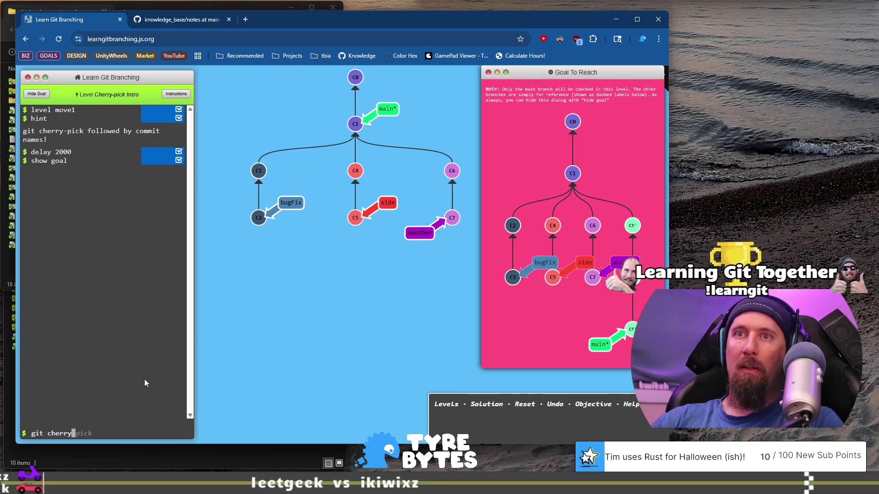
pyautogui.write('-pick')
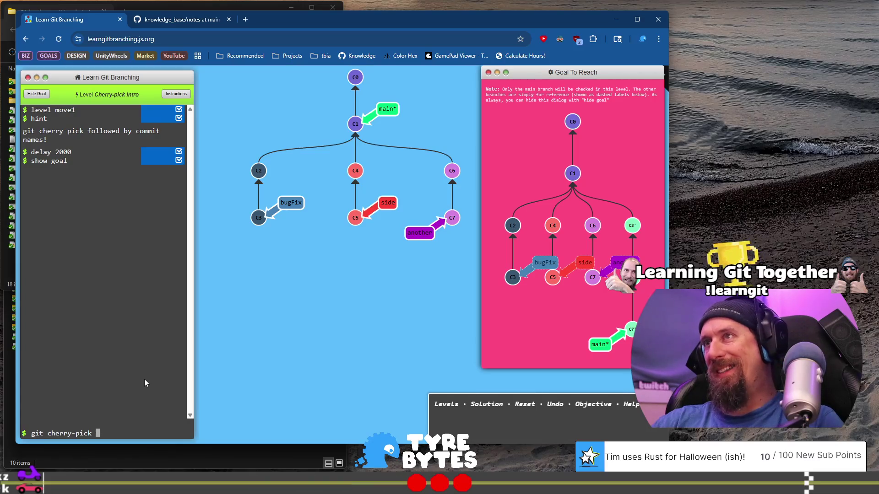
pyautogui.write(' C3 ')
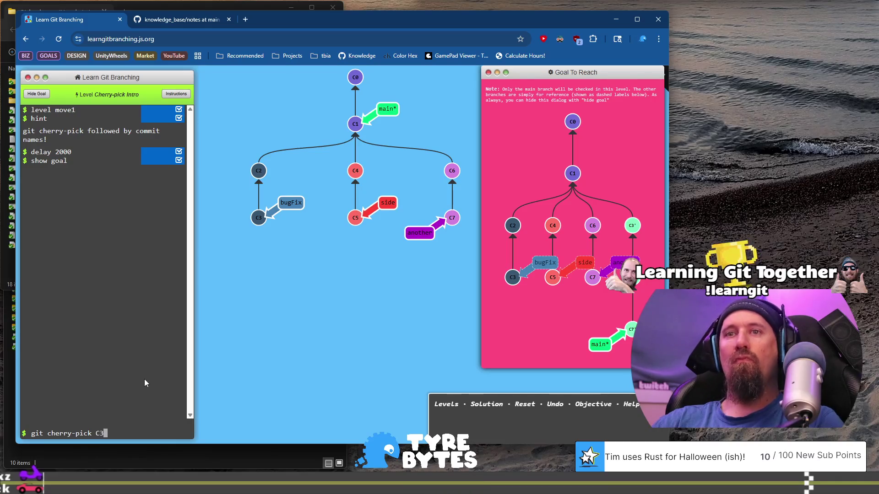
pyautogui.write('C4 ')
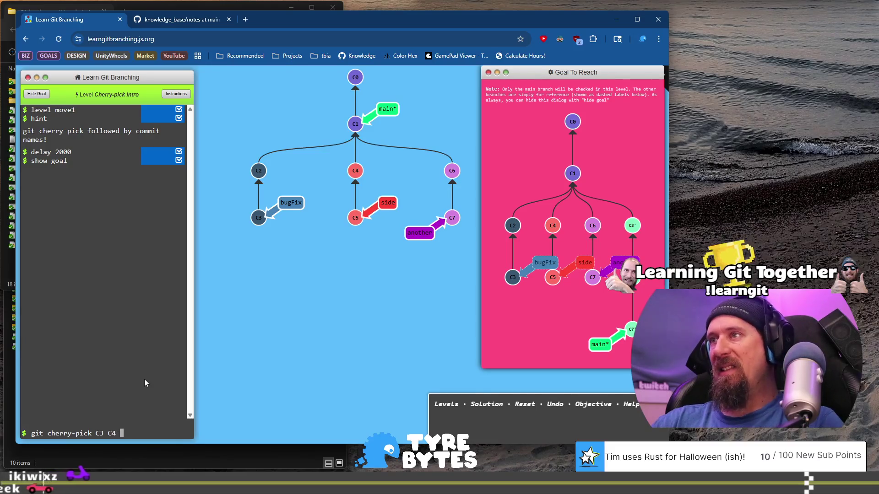
pyautogui.write('C7')
pyautogui.press('Return')
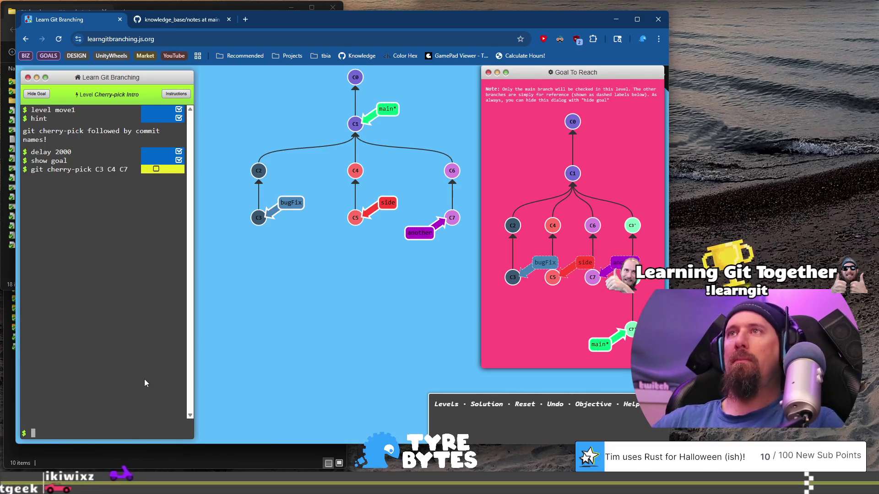
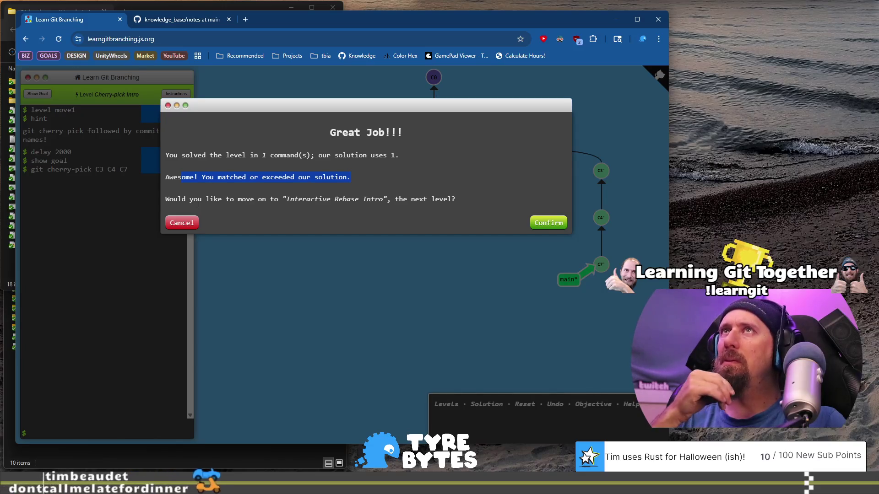
# Load the Interactive Rebase Intro level and reach the page explaining rebase's -i option
pyautogui.moveTo(189, 200)
pyautogui.mouseDown()
pyautogui.moveTo(376, 196)
pyautogui.moveTo(483, 206)
pyautogui.mouseUp()
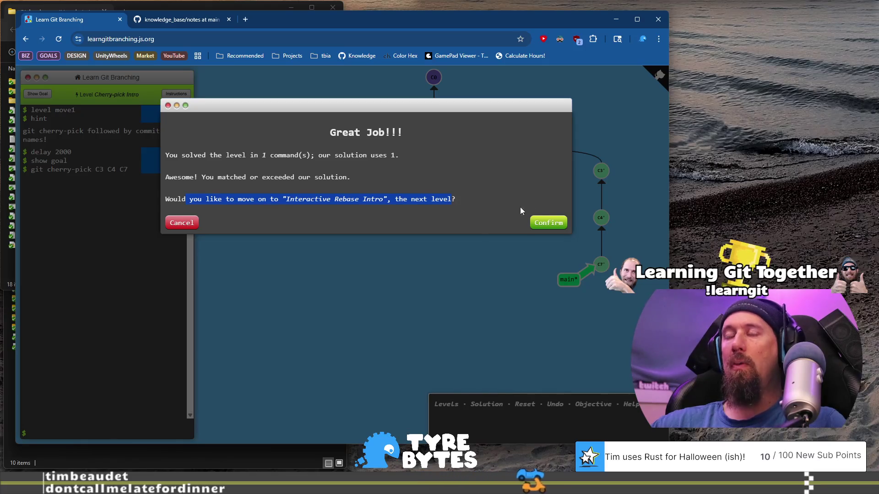
pyautogui.click(541, 223)
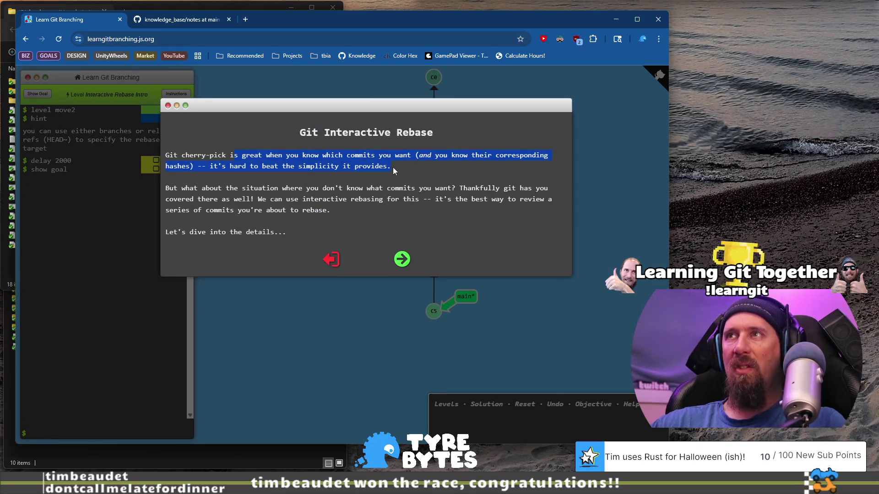
pyautogui.moveTo(392, 167); pyautogui.dragTo(351, 170)
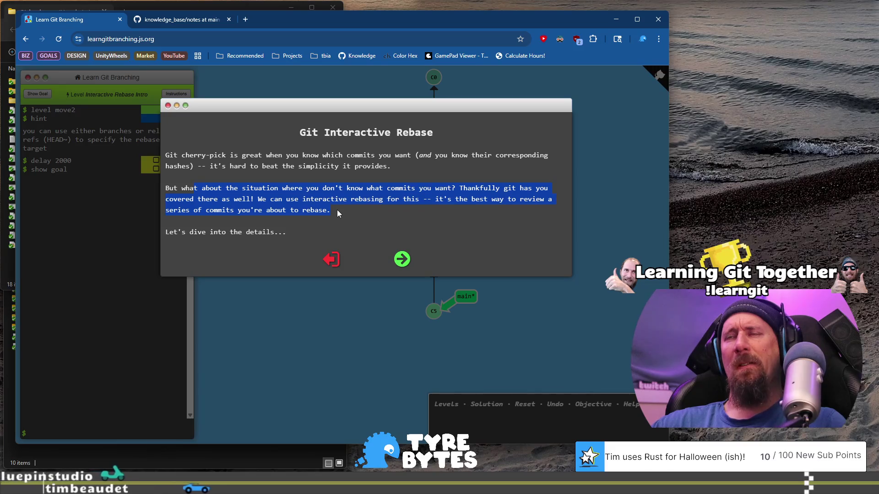
pyautogui.click(402, 260)
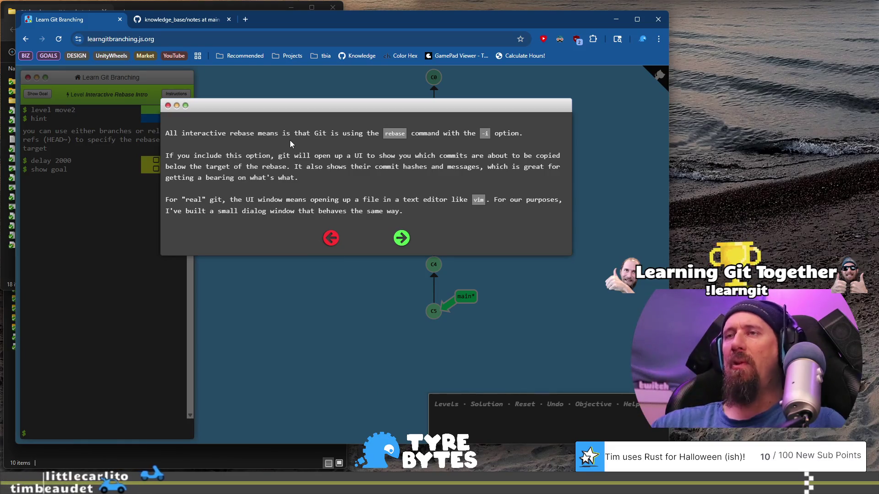
# Read the notes on reordering, dropping and amending commits, then reach the Git Demonstration page
pyautogui.click(403, 241)
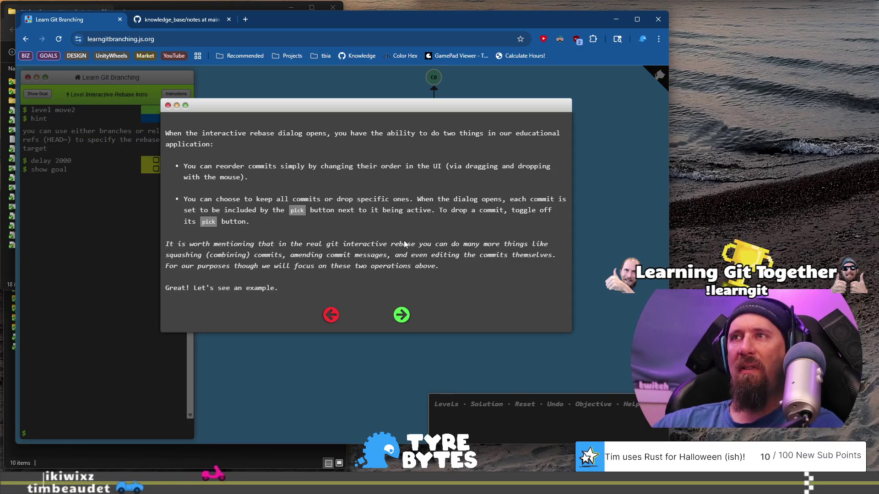
pyautogui.moveTo(375, 244); pyautogui.dragTo(372, 256)
pyautogui.moveTo(319, 255); pyautogui.dragTo(304, 254)
pyautogui.moveTo(301, 257)
pyautogui.mouseDown()
pyautogui.moveTo(531, 256)
pyautogui.moveTo(326, 265)
pyautogui.moveTo(439, 264)
pyautogui.mouseUp()
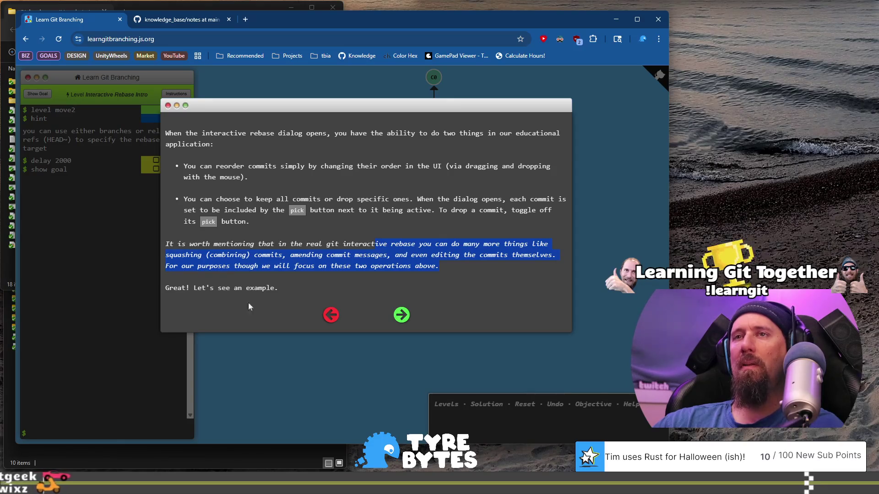
pyautogui.moveTo(266, 288); pyautogui.dragTo(170, 285)
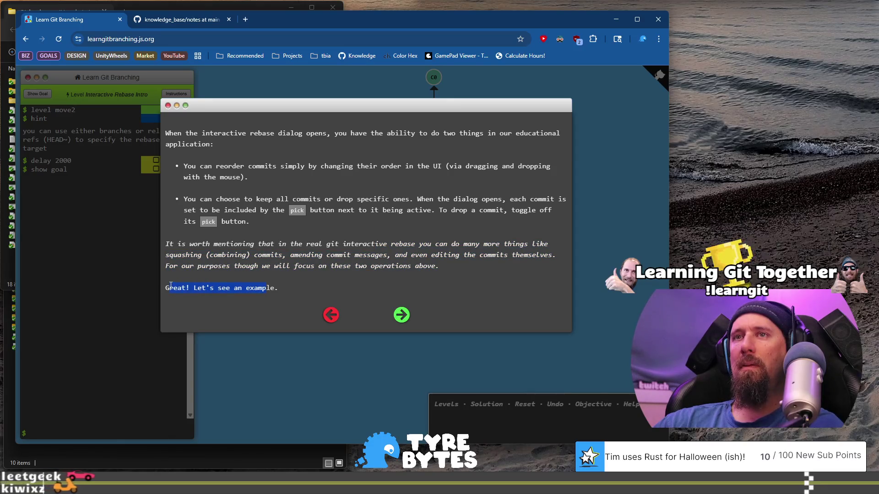
pyautogui.click(402, 260)
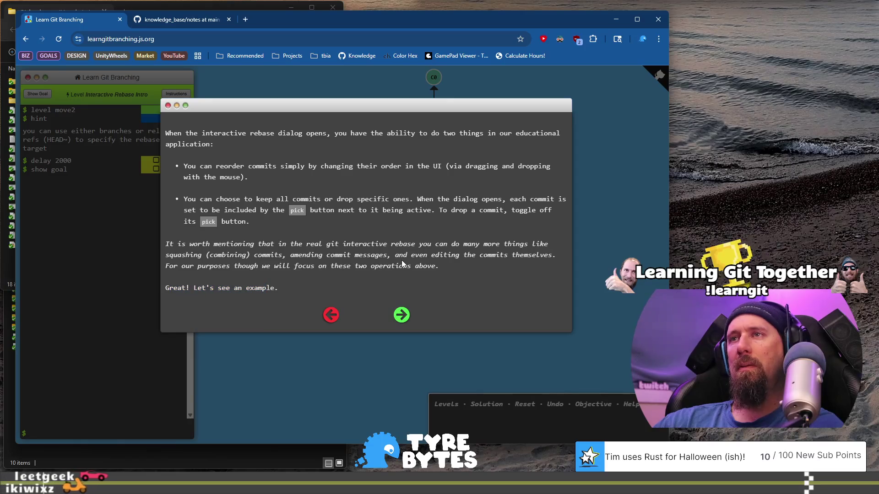
pyautogui.click(402, 314)
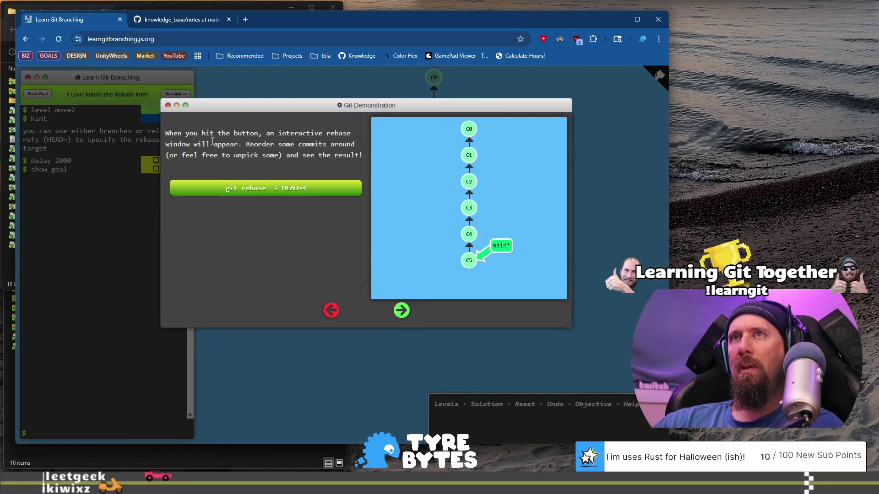
# Read the demonstration instructions and run git rebase -i HEAD~4 on commits C2–C5
pyautogui.moveTo(166, 132)
pyautogui.mouseDown()
pyautogui.moveTo(332, 138)
pyautogui.moveTo(334, 148)
pyautogui.mouseUp()
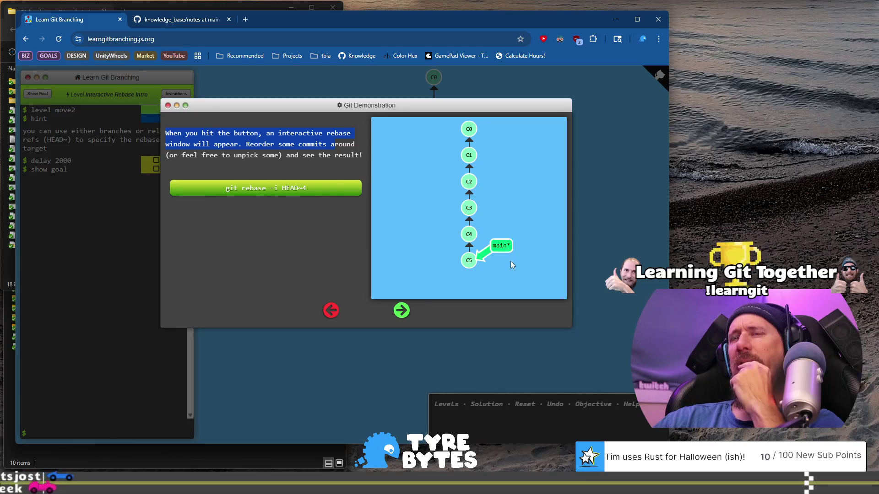
pyautogui.click(402, 313)
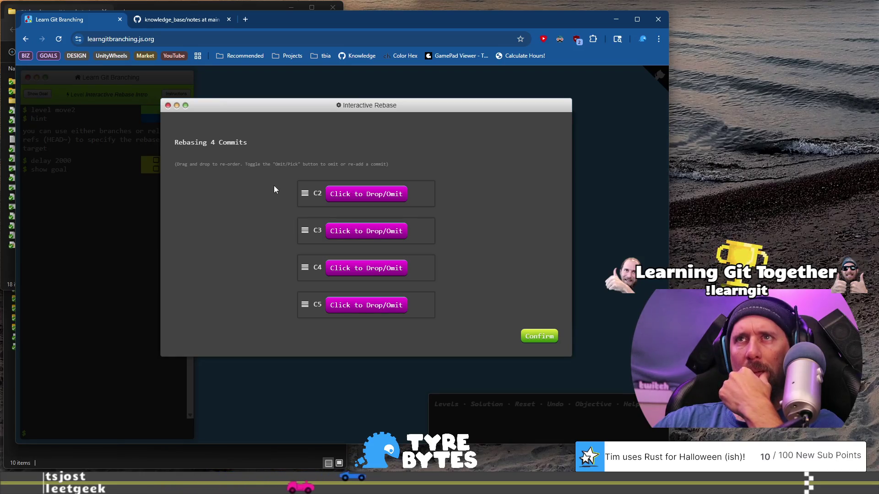
# Omit C2, move C4 to the top, and confirm the demo rebase
pyautogui.click(360, 197)
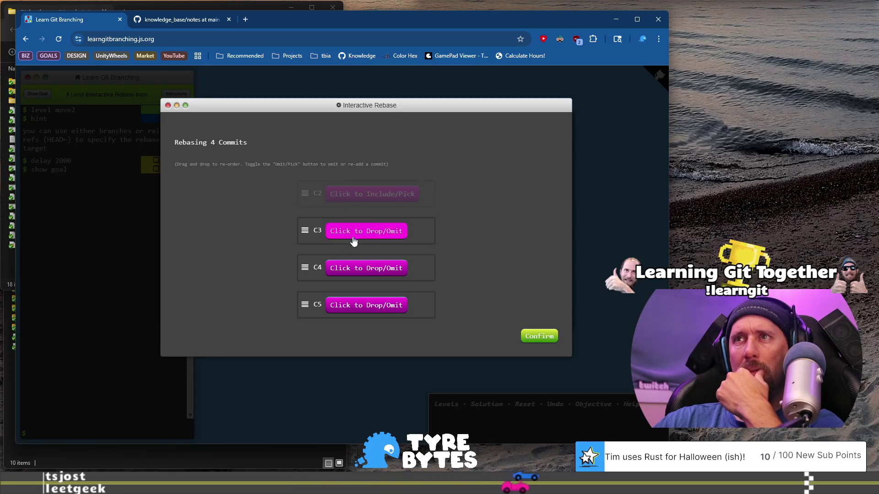
pyautogui.moveTo(305, 267)
pyautogui.mouseDown()
pyautogui.moveTo(303, 180)
pyautogui.moveTo(304, 188)
pyautogui.mouseUp()
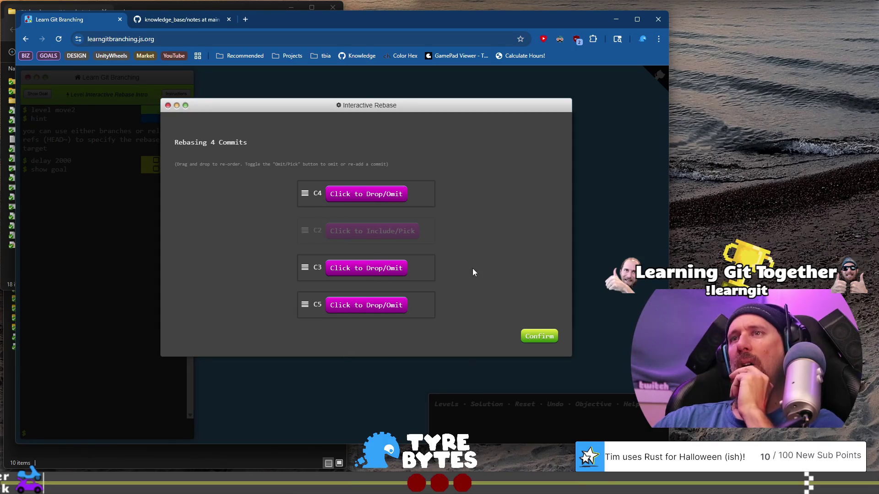
pyautogui.click(538, 337)
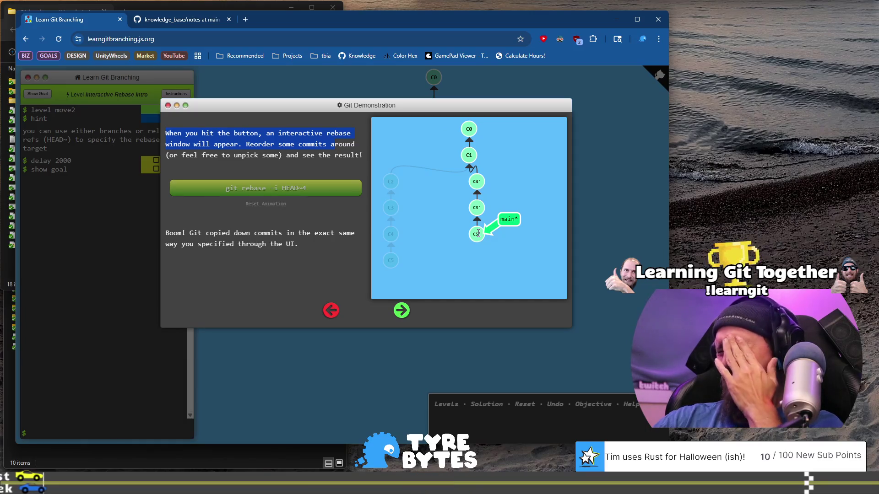
# Close the tutorial to show the level, whose goal has main as C3', C5', C4' on C1
pyautogui.click(402, 311)
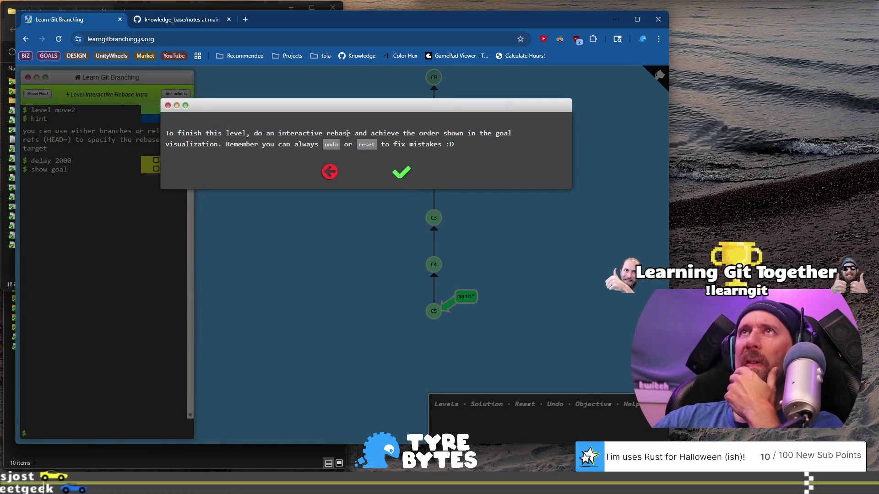
pyautogui.doubleClick(190, 133)
pyautogui.moveTo(417, 136)
pyautogui.mouseDown()
pyautogui.moveTo(508, 134)
pyautogui.moveTo(503, 144)
pyautogui.moveTo(430, 165)
pyautogui.mouseUp()
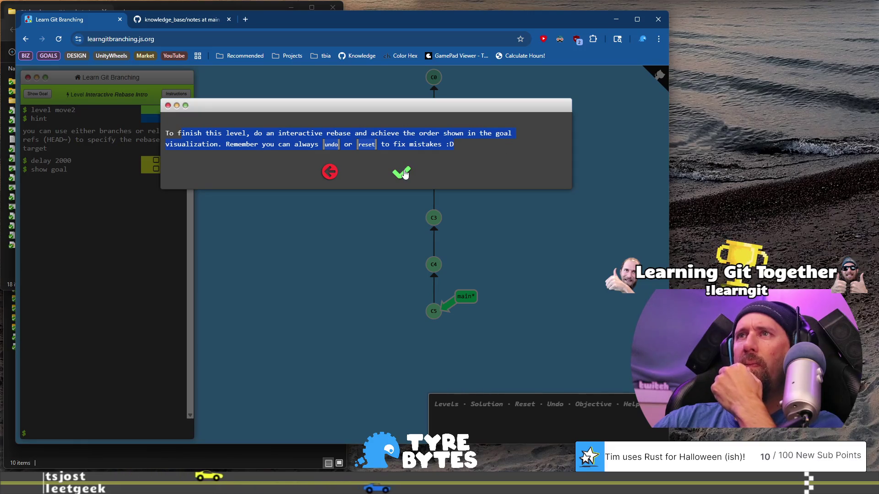
pyautogui.click(405, 173)
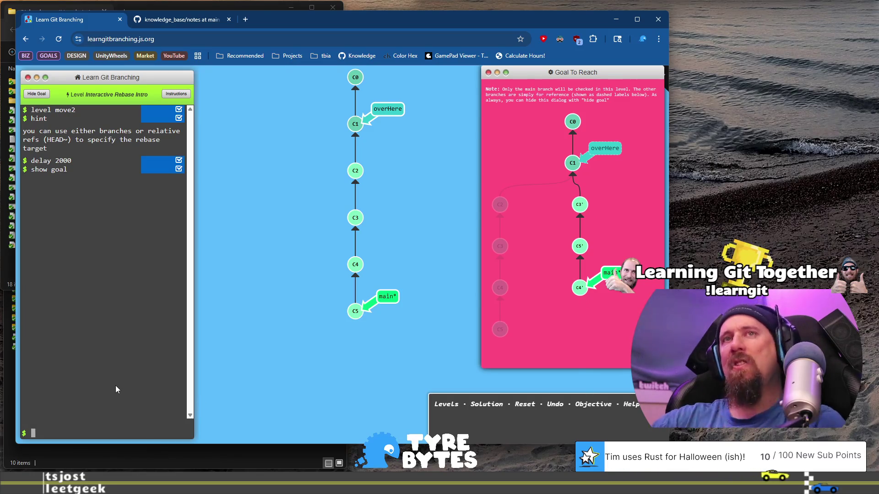
# Try git rebase -i, then git rebase -i oberHere, both failing
pyautogui.write('git rebase -i')
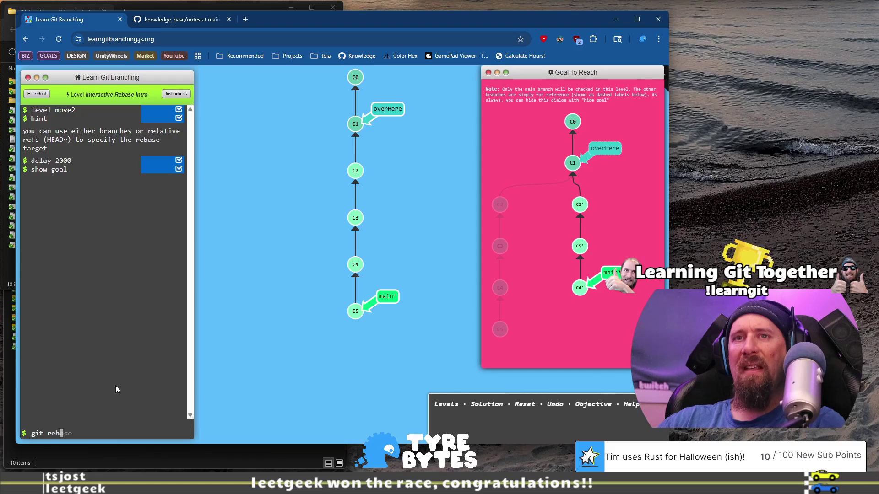
pyautogui.press('Return')
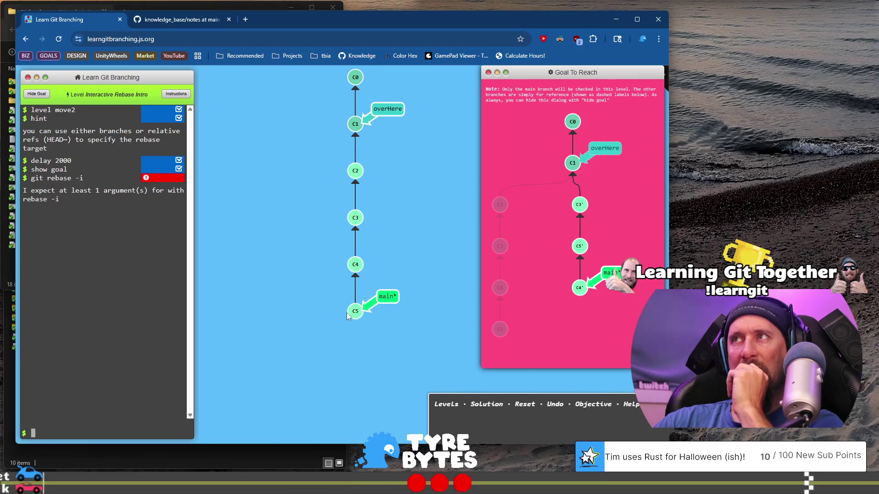
pyautogui.press('Up')
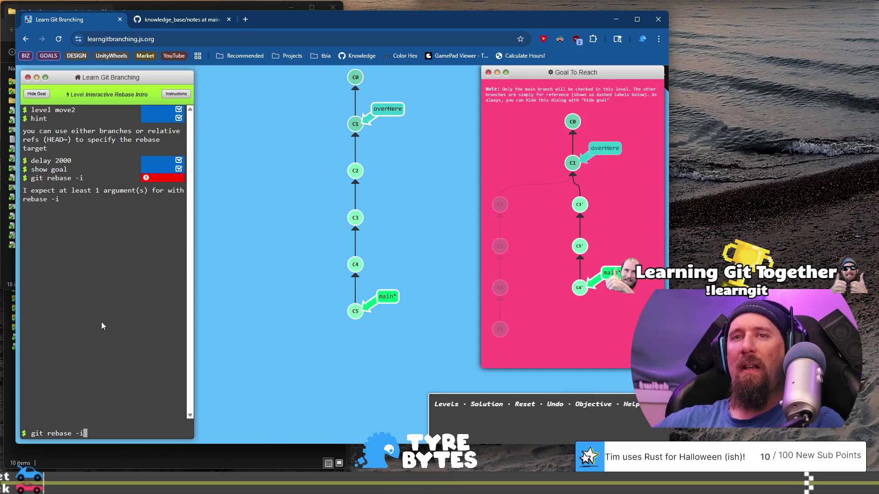
pyautogui.write('obe')
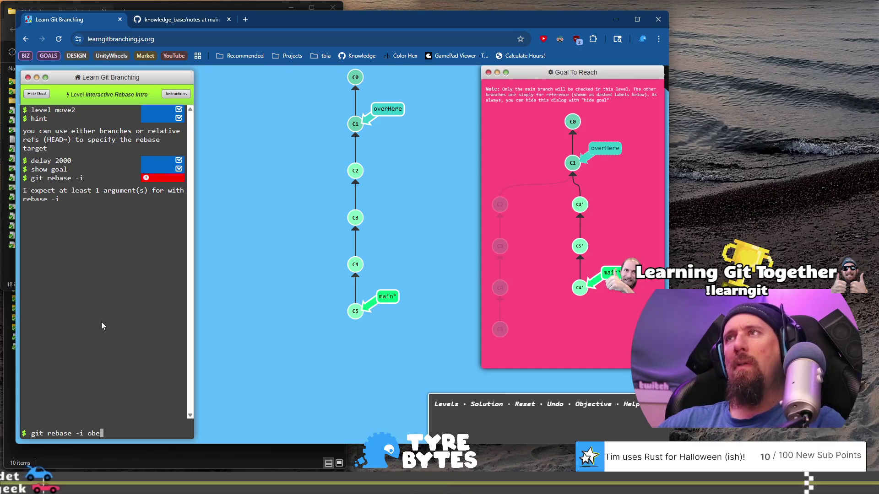
pyautogui.write('rHer')
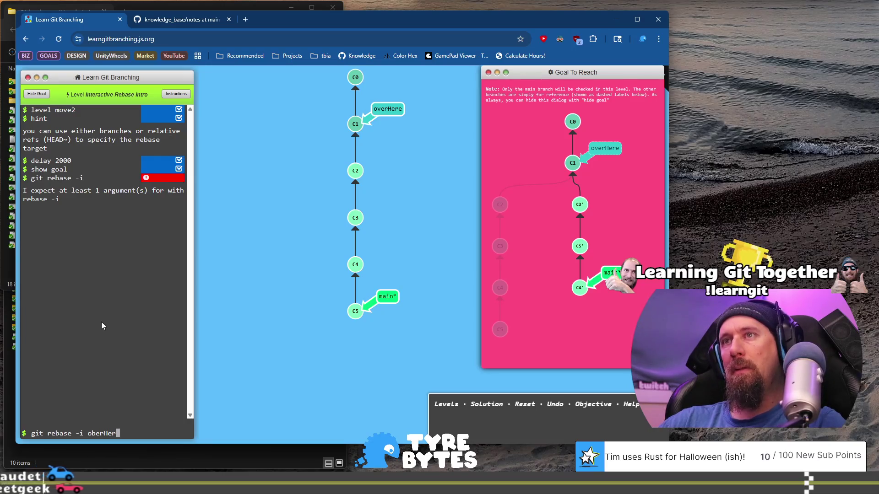
pyautogui.write('e')
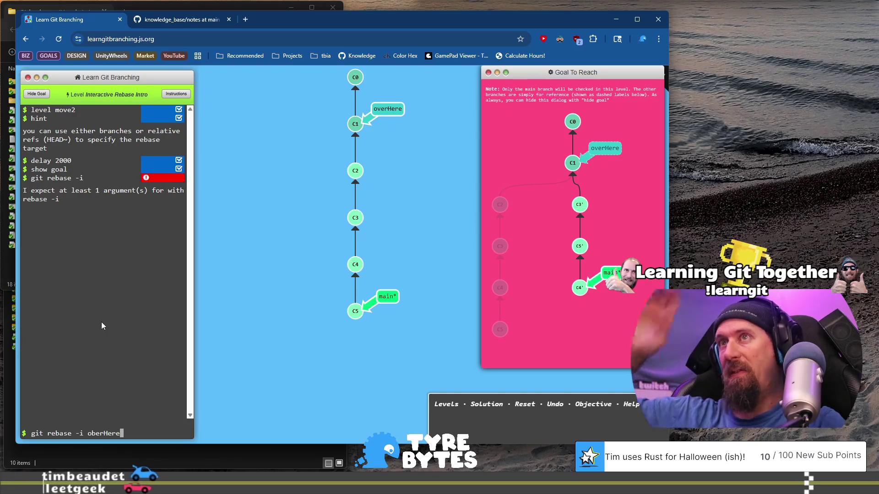
pyautogui.press('Return')
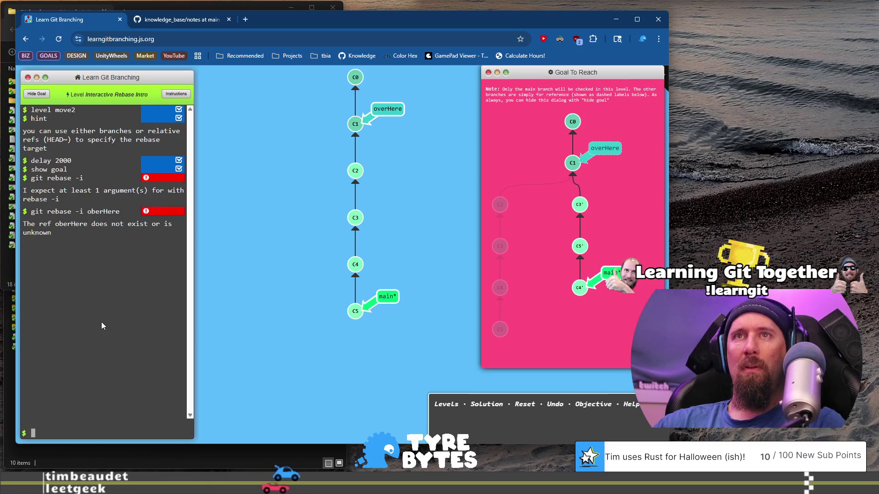
# Correct the branch name typo and run git rebase -i overHere
pyautogui.press('Up')
pyautogui.press('Left')
pyautogui.press('Left')
pyautogui.press('Left')
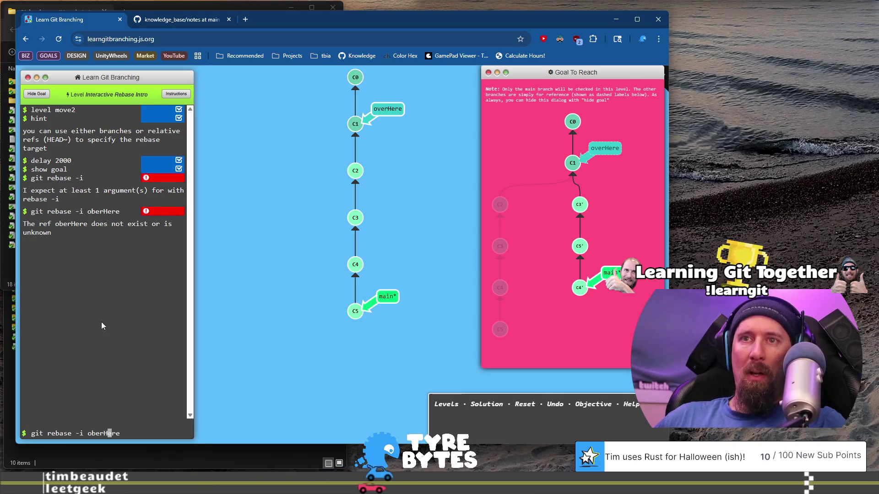
pyautogui.press('Left')
pyautogui.press('BackSpace')
pyautogui.write('v')
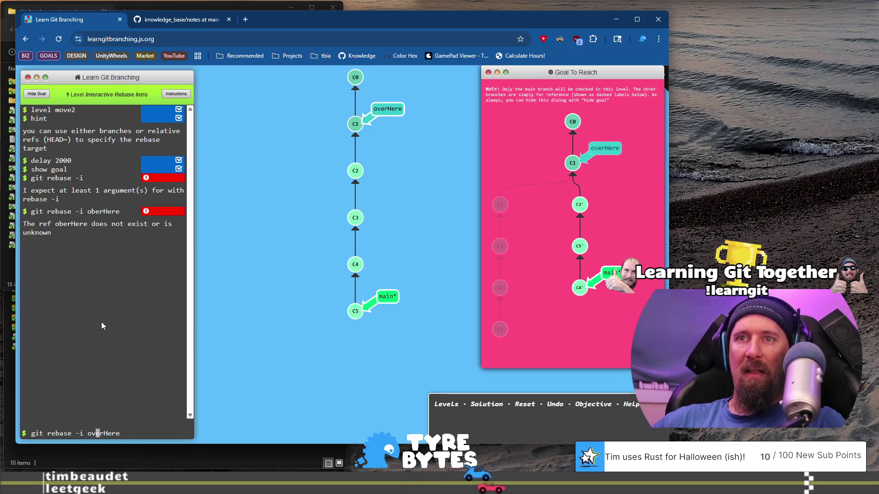
pyautogui.press('Return')
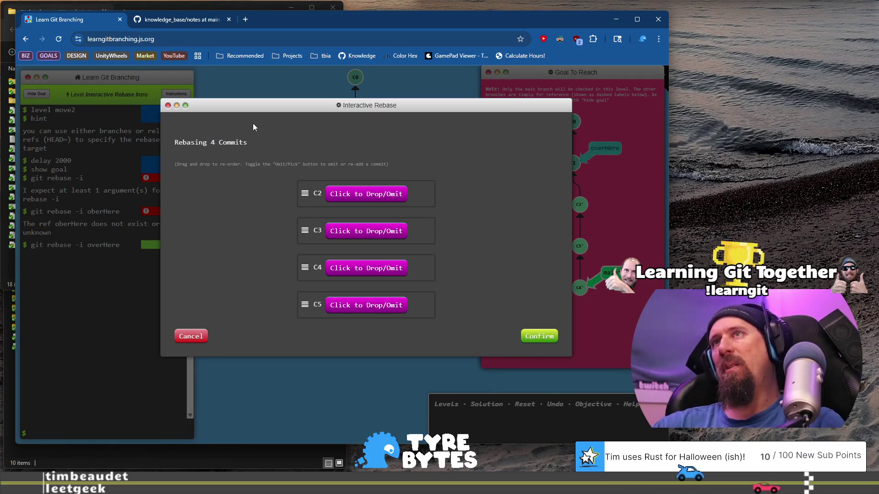
# Order the commits C3, C5, C4, omit C2, and confirm the rebase
pyautogui.moveTo(380, 104); pyautogui.dragTo(330, 114)
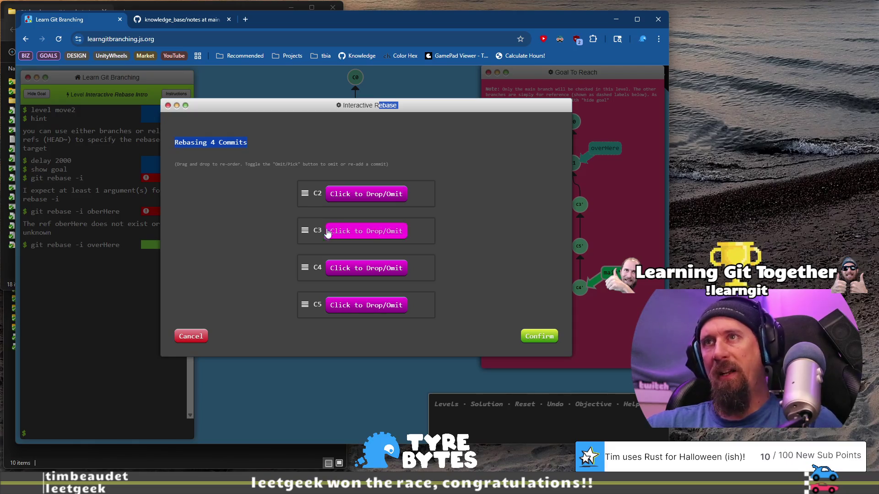
pyautogui.moveTo(304, 230); pyautogui.dragTo(304, 185)
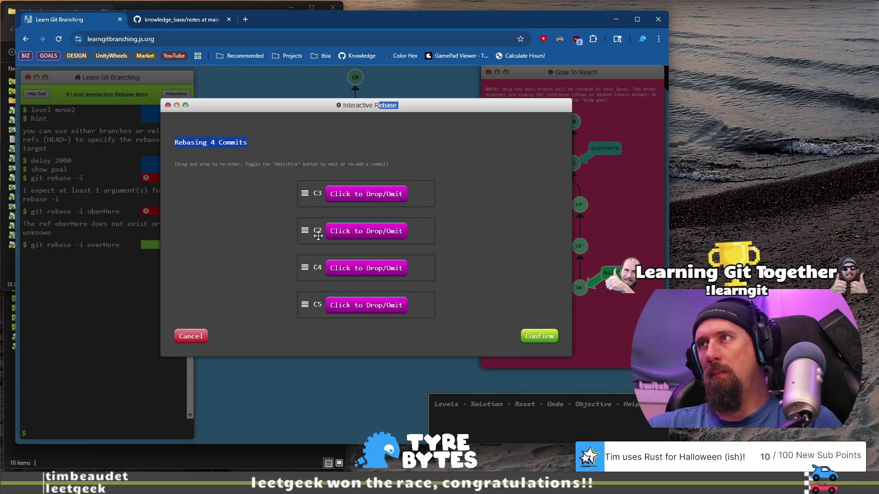
pyautogui.moveTo(304, 304); pyautogui.dragTo(304, 226)
pyautogui.moveTo(304, 307); pyautogui.dragTo(302, 260)
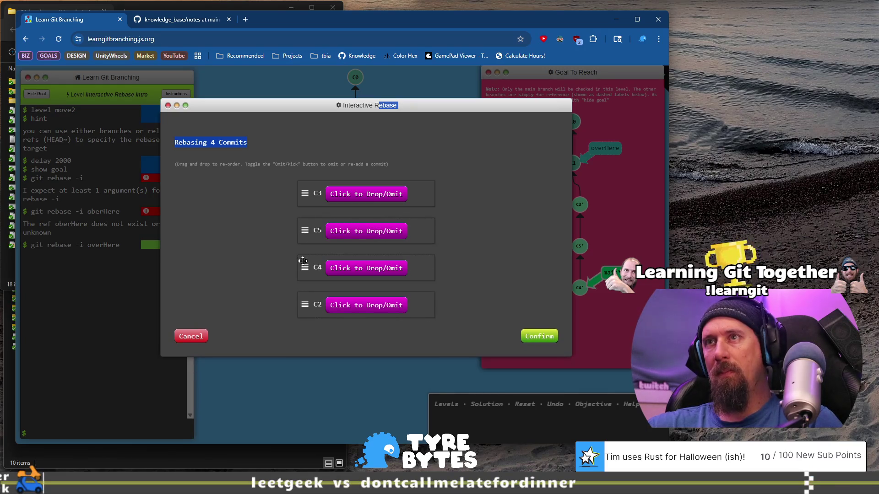
pyautogui.click(361, 305)
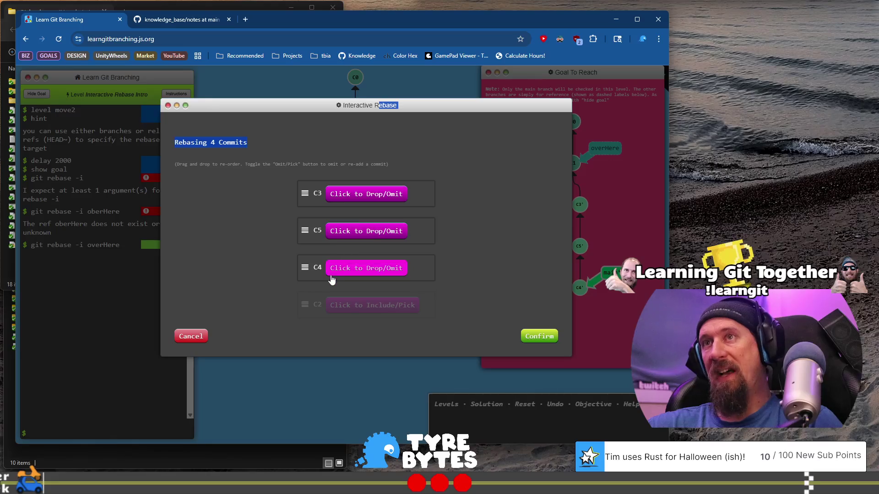
pyautogui.click(536, 340)
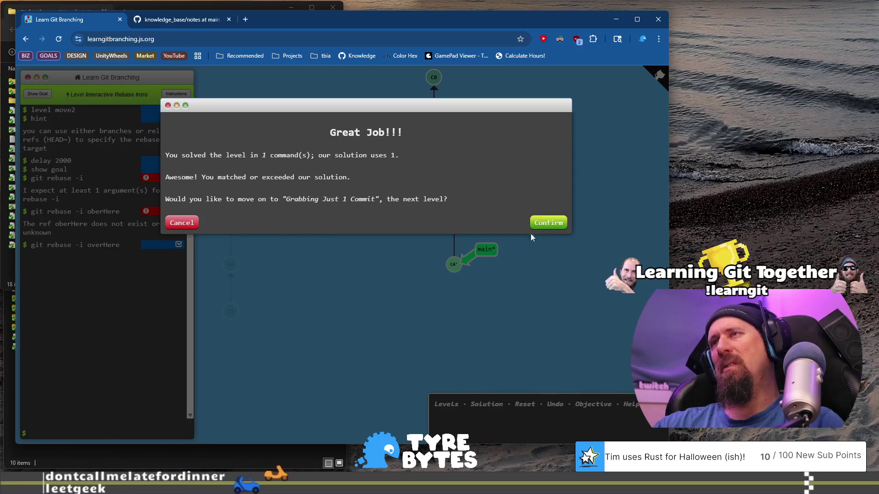
# Accept the Great Job dialog to load the Grabbing Just 1 Commit level
pyautogui.click(553, 223)
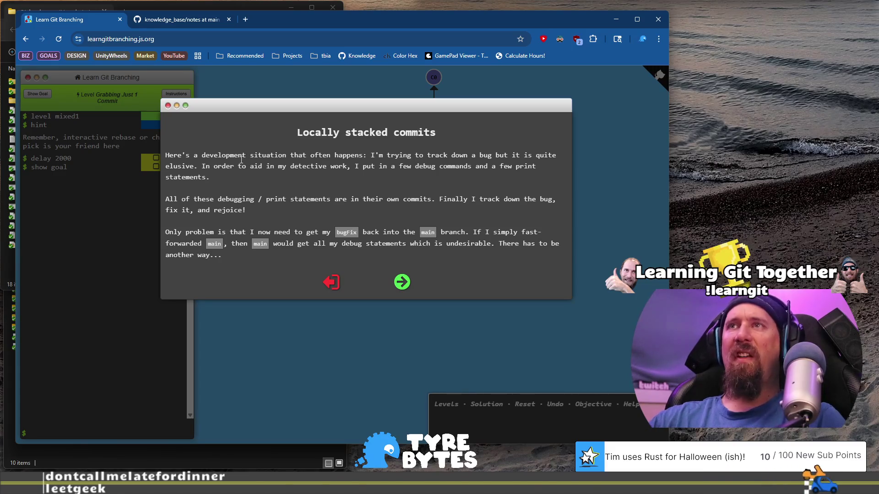
# Read the 'Locally stacked commits' intro on debug commits and advance to the rebase -i/cherry-pick page
pyautogui.moveTo(242, 159); pyautogui.dragTo(258, 157)
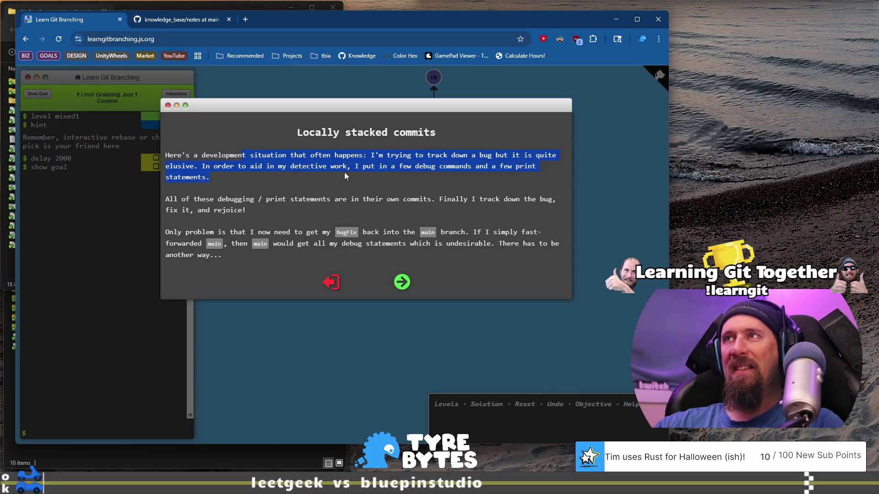
pyautogui.moveTo(344, 173); pyautogui.dragTo(330, 172)
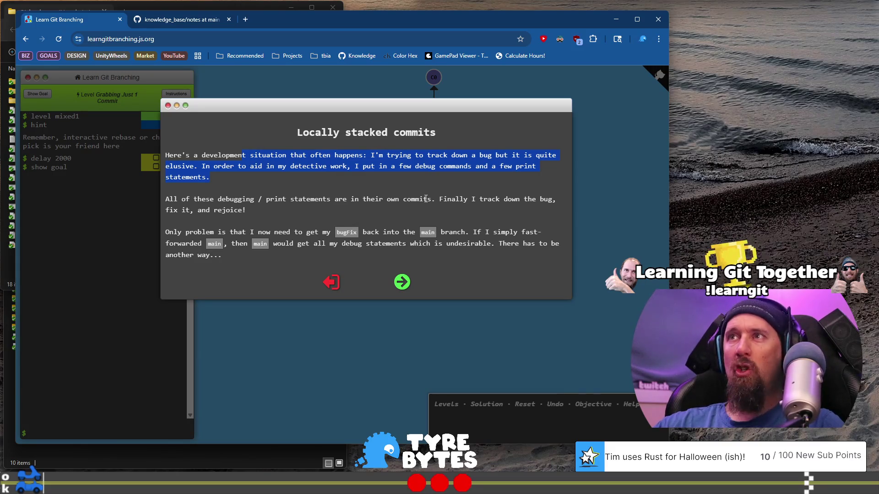
pyautogui.moveTo(426, 198); pyautogui.dragTo(372, 199)
pyautogui.moveTo(172, 196); pyautogui.dragTo(167, 195)
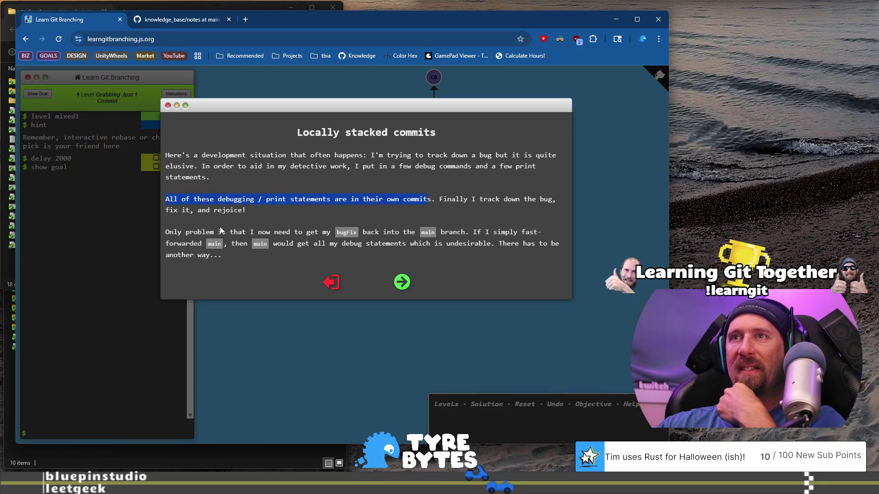
pyautogui.moveTo(219, 232); pyautogui.dragTo(333, 232)
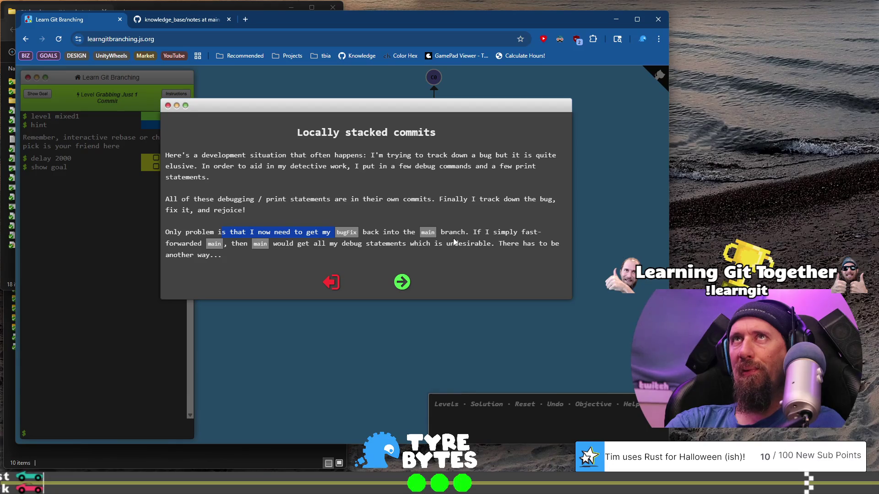
pyautogui.click(402, 282)
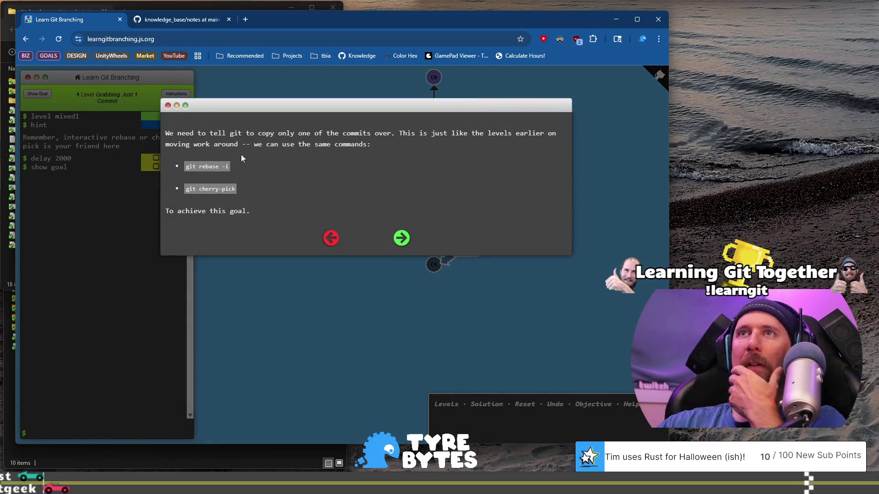
# Read the page about copying just one commit and advance to the final instruction page
pyautogui.moveTo(194, 133); pyautogui.dragTo(371, 134)
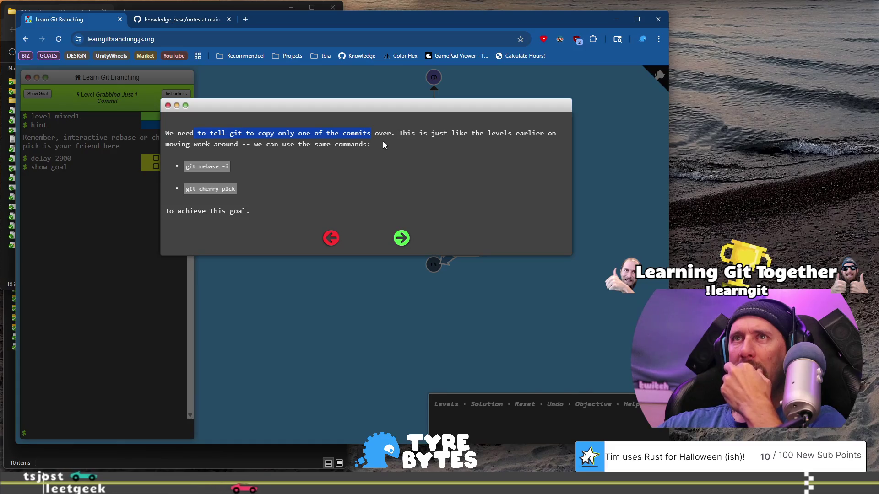
pyautogui.moveTo(383, 144); pyautogui.dragTo(398, 133)
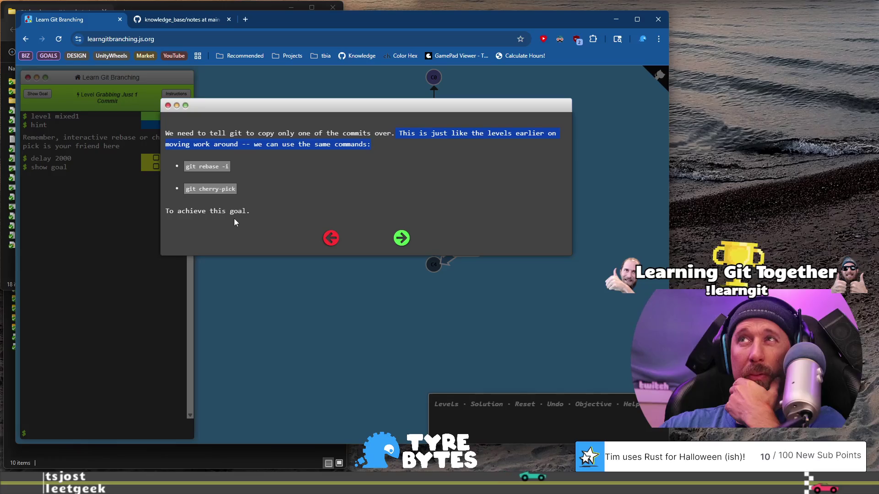
pyautogui.click(400, 239)
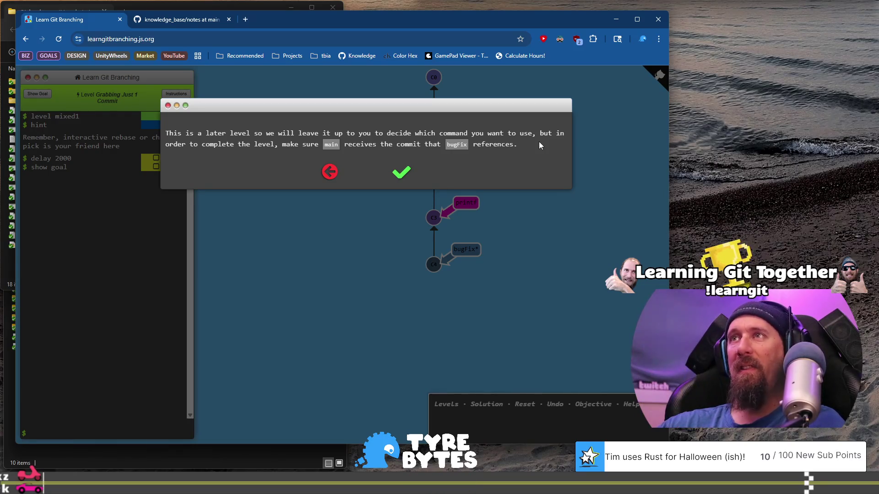
# Dismiss the level instructions and run git rebase -i main, correcting the 'gti' typo
pyautogui.click(407, 173)
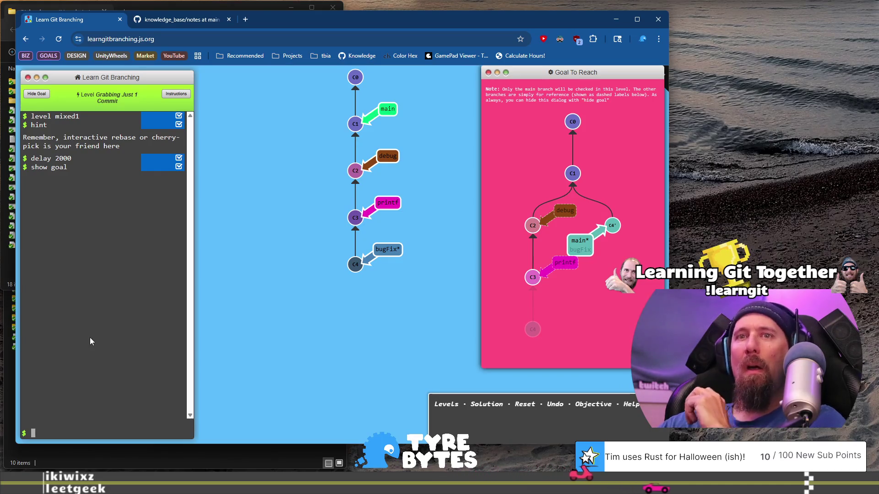
pyautogui.write('gti')
pyautogui.press('BackSpace')
pyautogui.press('BackSpace')
pyautogui.write('it')
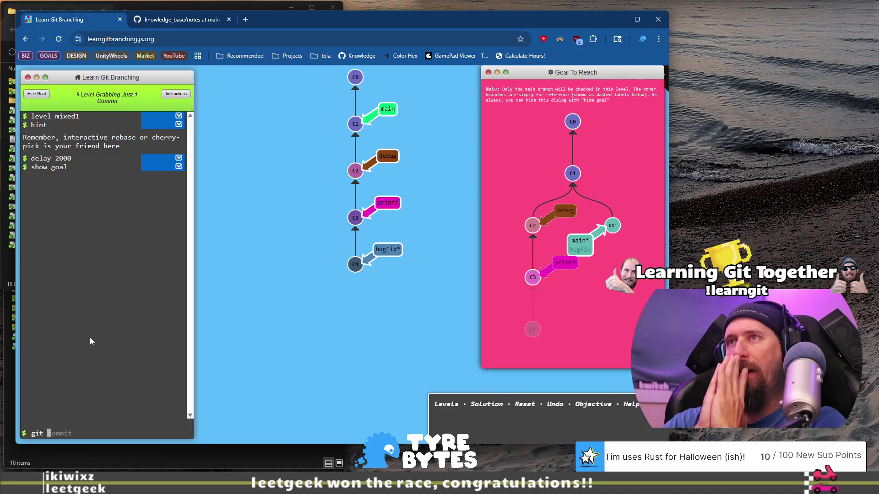
pyautogui.write('rebase -i main')
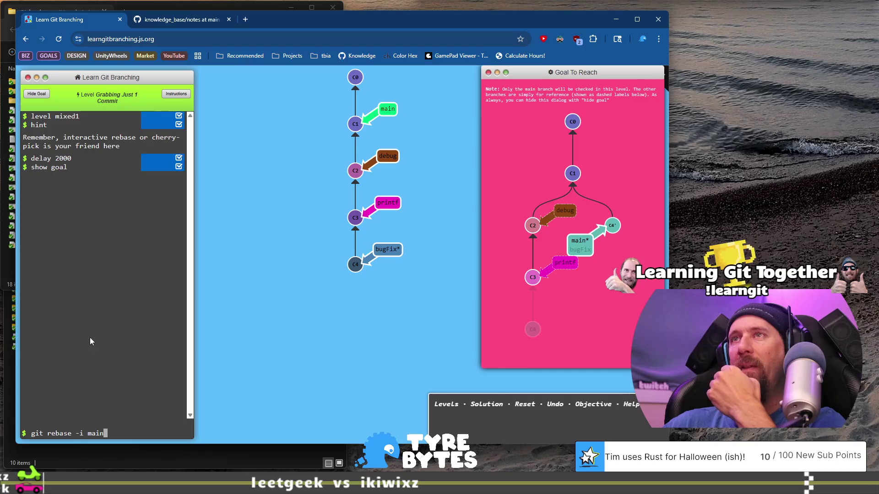
pyautogui.press('Return')
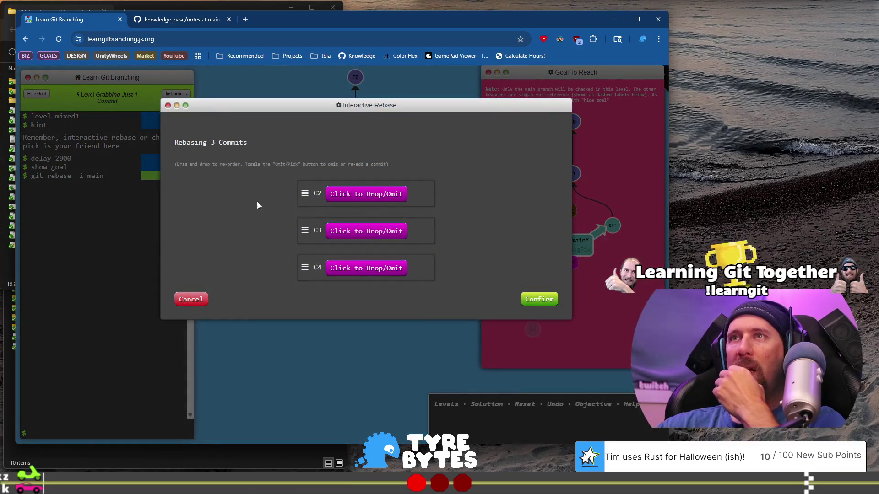
# Omit commits C2 and C3 in the Interactive Rebase dialog, keeping only C4, and confirm
pyautogui.moveTo(393, 105); pyautogui.dragTo(347, 117)
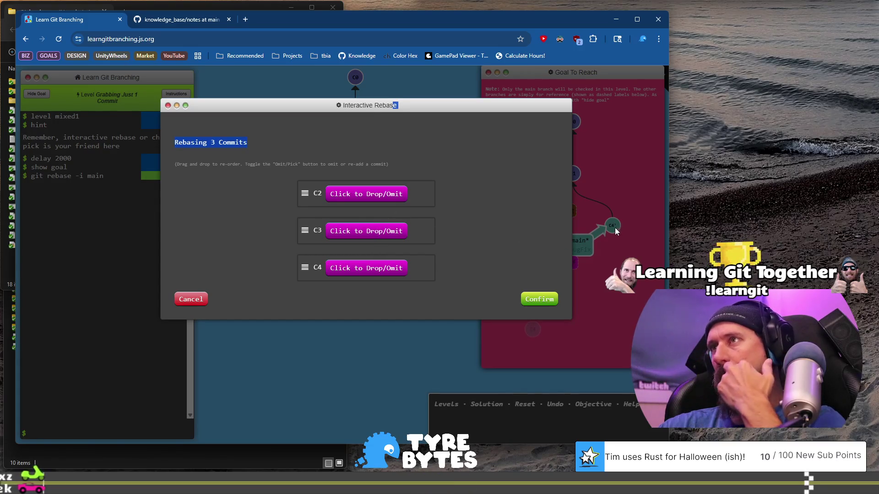
pyautogui.click(347, 194)
pyautogui.click(356, 237)
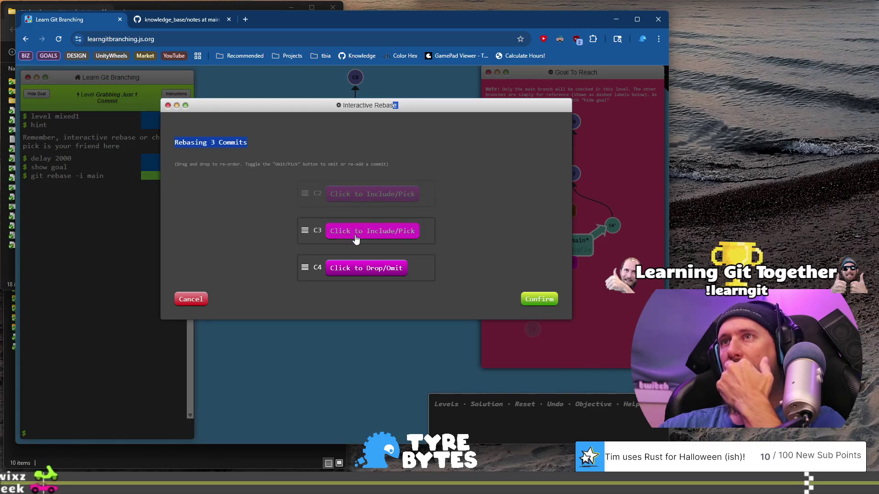
pyautogui.click(534, 301)
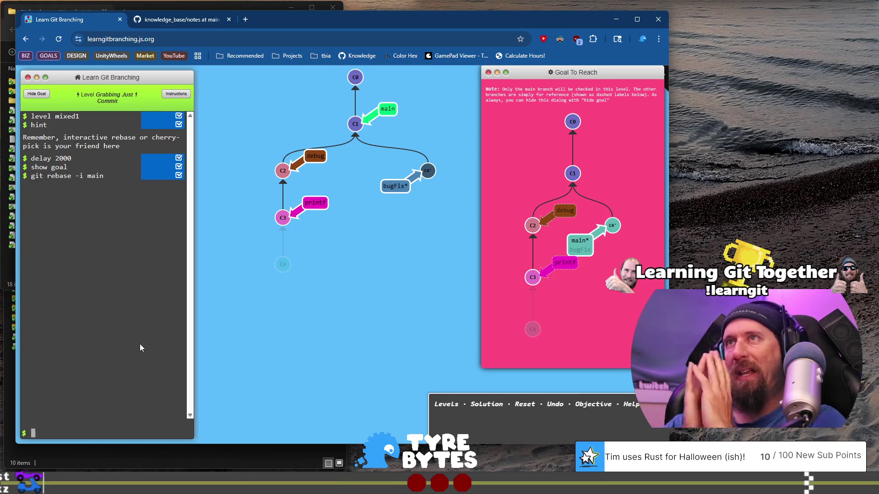
# Run git checkout main, then git rebase bugFix to move main onto the copied C4
pyautogui.write('git che')
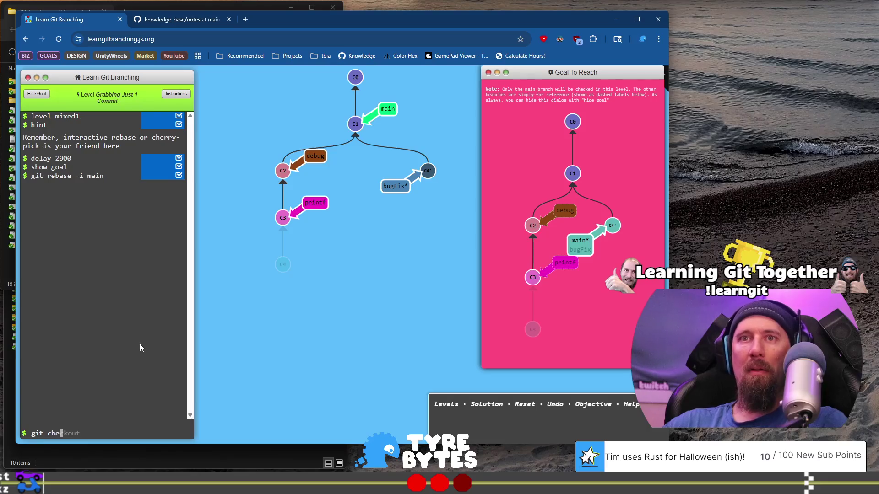
pyautogui.write('ckout main')
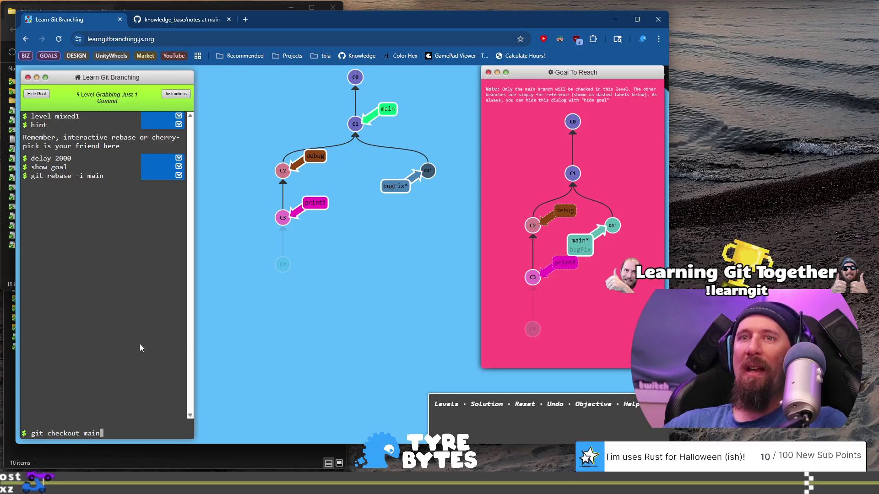
pyautogui.press('Return')
pyautogui.write('git rebase bugFix')
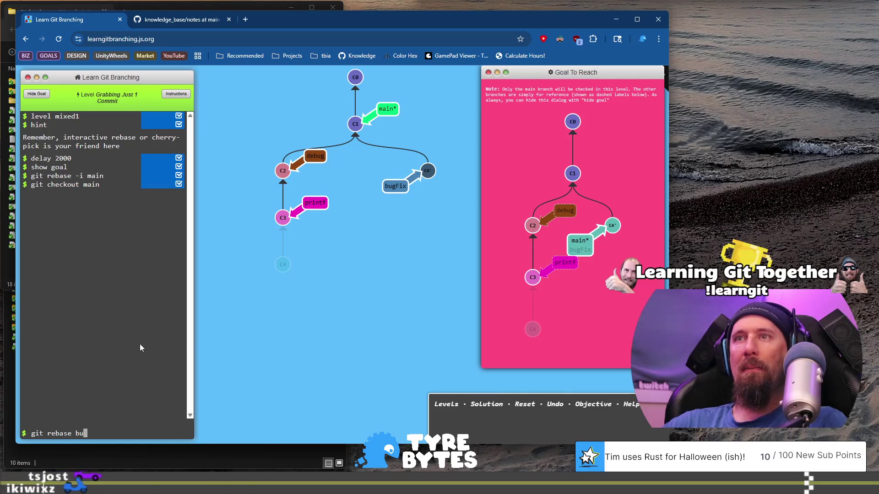
pyautogui.press('Return')
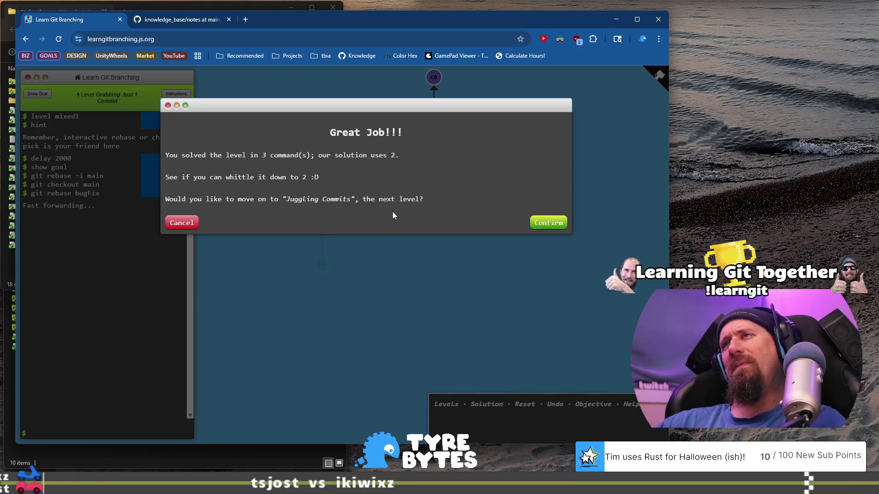
# Accept the Great Job dialog and advance to the second page of the Juggling Commits introduction
pyautogui.click(541, 224)
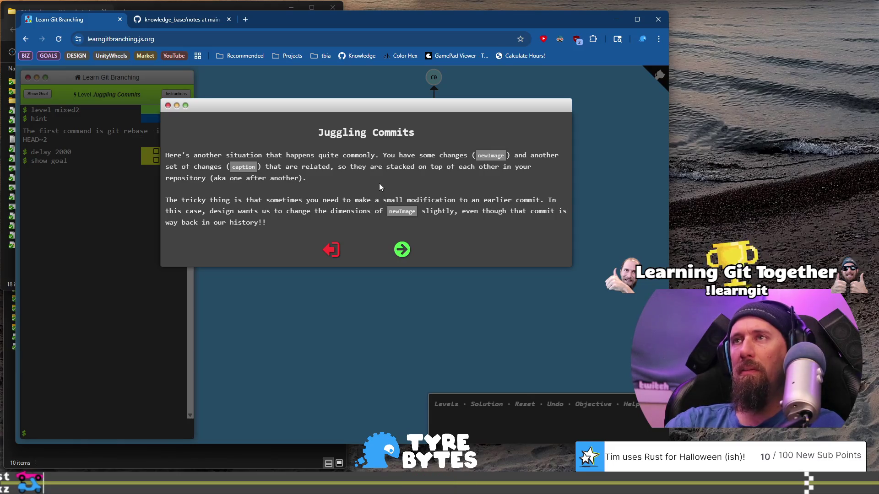
pyautogui.click(402, 249)
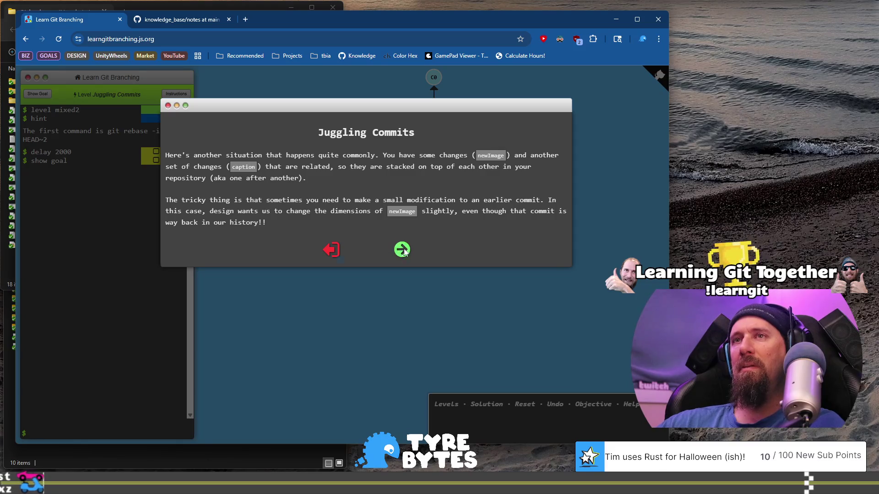